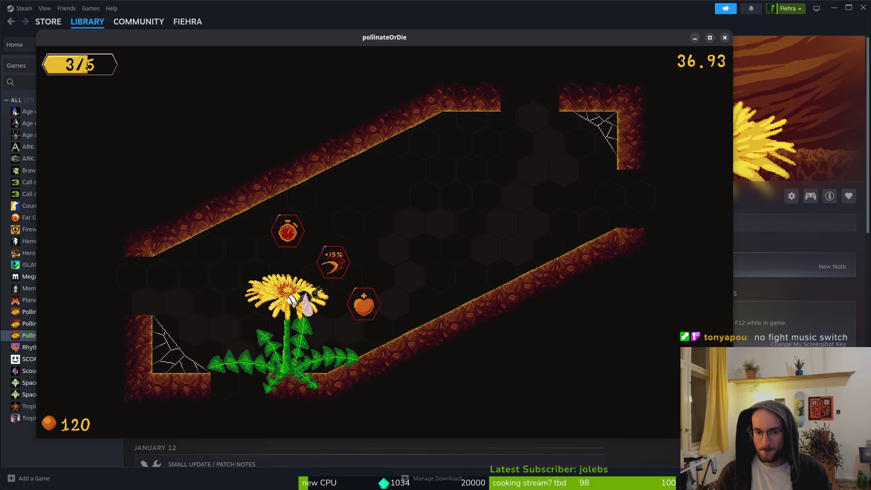
Collect the heart pickup, then enter the cave room and start fighting its enemies.
{"action": "key", "text": "d"}
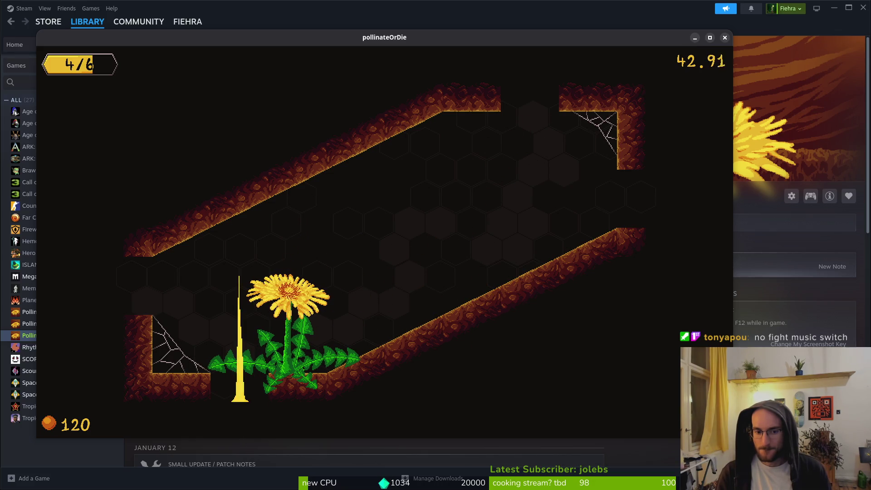
{"action": "key", "text": "a"}
{"action": "key", "text": "s"}
{"action": "key", "text": "d"}
{"action": "key", "text": "a"}
{"action": "key", "text": "w"}
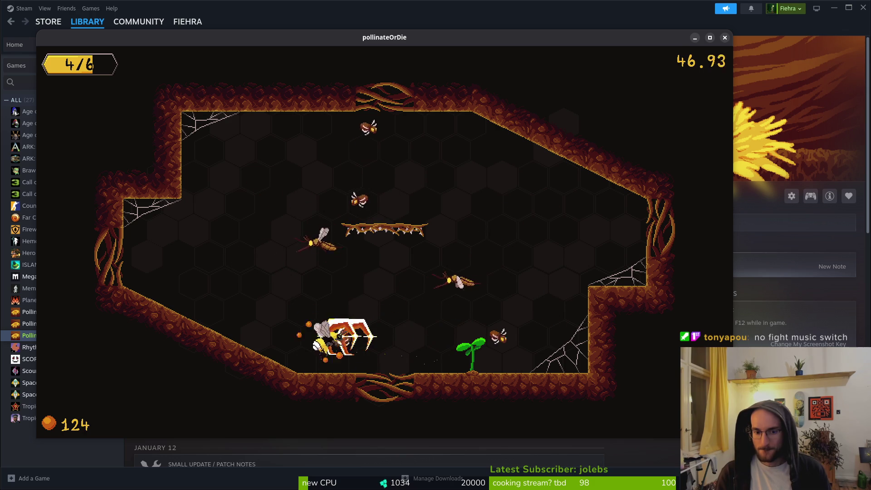
{"action": "key", "text": "a"}
{"action": "key", "text": "w"}
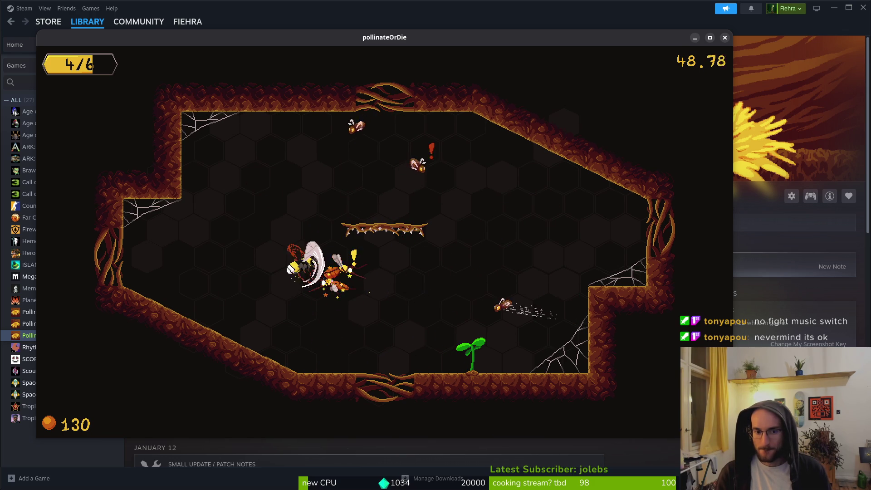
{"action": "key", "text": "w"}
{"action": "key", "text": "s"}
{"action": "key", "text": "d"}
{"action": "key", "text": "w"}
{"action": "key", "text": "a"}
{"action": "key", "text": "s"}
{"action": "key", "text": "w"}
{"action": "key", "text": "s"}
{"action": "key", "text": "a"}
Clear the remaining cave enemies and pollinate the dandelion so it fully blooms.
{"action": "key", "text": "d"}
{"action": "key", "text": "w"}
{"action": "key", "text": "a"}
{"action": "key", "text": "s"}
{"action": "key", "text": "w"}
{"action": "key", "text": "s"}
{"action": "key", "text": "a"}
{"action": "key", "text": "w"}
{"action": "key", "text": "s"}
{"action": "key", "text": "w"}
{"action": "key", "text": "a"}
{"action": "key", "text": "s"}
{"action": "key", "text": "d"}
{"action": "key", "text": "w"}
{"action": "key", "text": "a"}
{"action": "key", "text": "d"}
{"action": "key", "text": "w"}
Turn the music volume down to zero in the pause Settings, then continue playing.
{"action": "key", "text": "Escape"}
{"action": "key", "text": "s"}
{"action": "key", "text": "Return"}
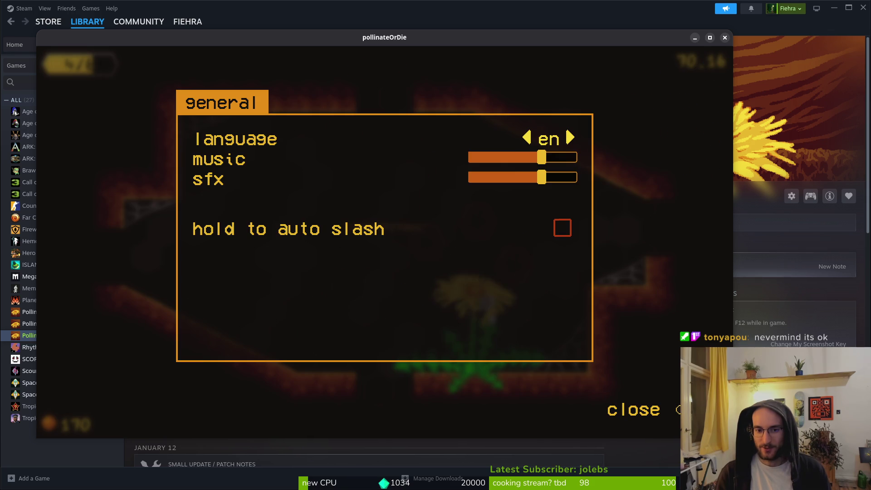
{"action": "key", "text": "s"}
{"action": "key", "text": "w"}
{"action": "key", "text": "a"}
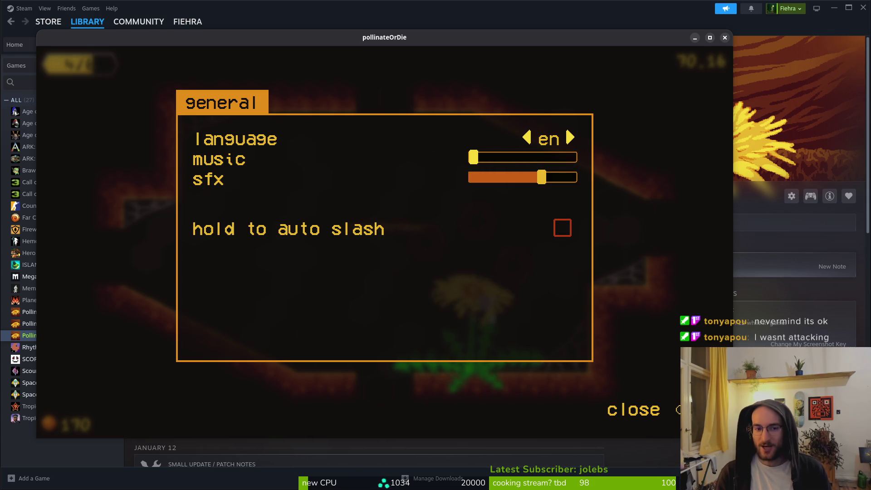
{"action": "key", "text": "Escape"}
{"action": "key", "text": "Return"}
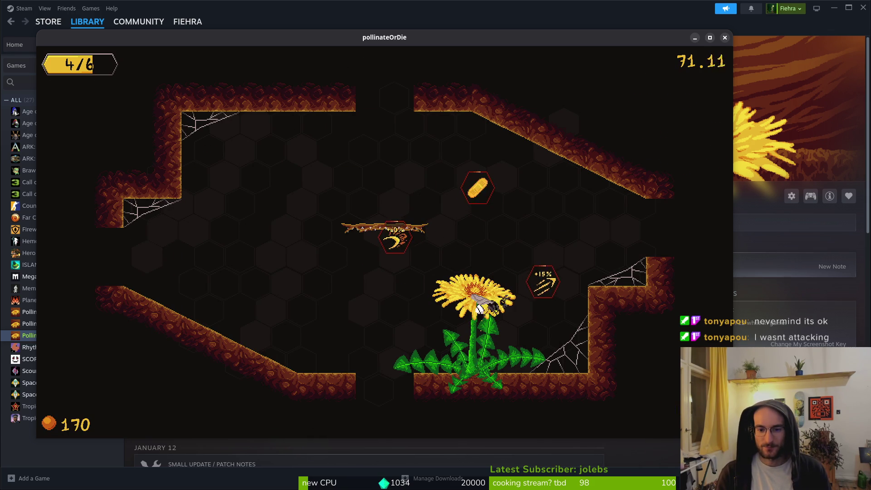
Exit right into the next cave room and engage its enemies.
{"action": "key", "text": "d"}
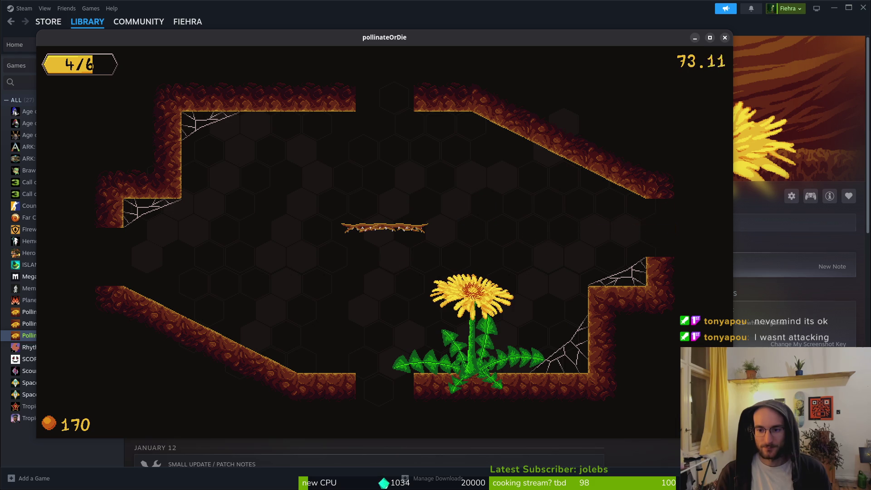
{"action": "key", "text": "d"}
{"action": "key", "text": "s"}
{"action": "key", "text": "d"}
{"action": "key", "text": "w"}
{"action": "key", "text": "s"}
{"action": "key", "text": "w"}
{"action": "key", "text": "s"}
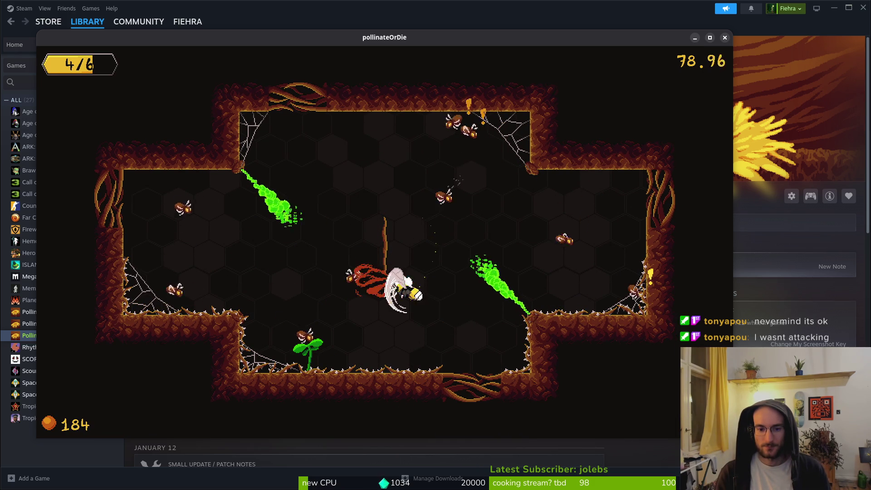
{"action": "key", "text": "w"}
{"action": "key", "text": "d"}
{"action": "key", "text": "d"}
{"action": "key", "text": "w"}
{"action": "key", "text": "a"}
{"action": "key", "text": "s"}
{"action": "key", "text": "w"}
{"action": "key", "text": "s"}
Keep dodging and attacking enemies across the room's left, centre and floor.
{"action": "key", "text": "d"}
{"action": "key", "text": "a"}
{"action": "key", "text": "a"}
{"action": "key", "text": "w"}
{"action": "key", "text": "d"}
{"action": "key", "text": "a"}
{"action": "key", "text": "s"}
{"action": "key", "text": "w"}
{"action": "key", "text": "d"}
{"action": "key", "text": "d"}
{"action": "key", "text": "w"}
{"action": "key", "text": "s"}
{"action": "key", "text": "a"}
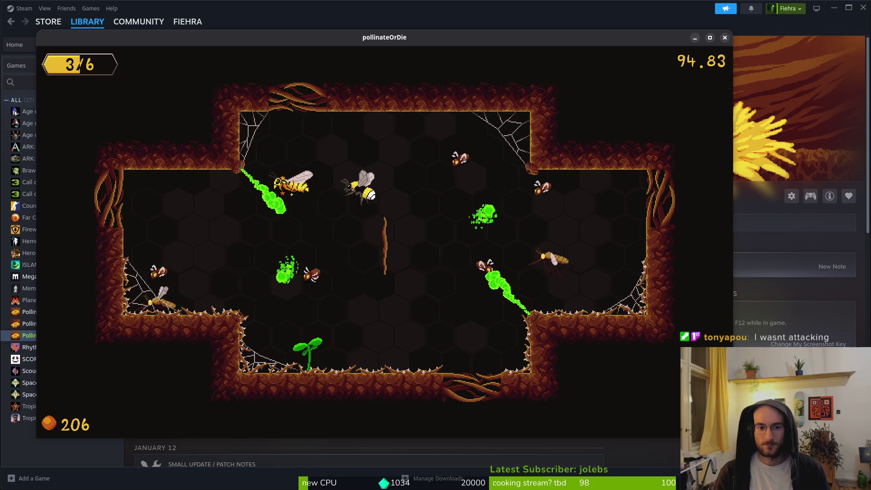
{"action": "key", "text": "s"}
{"action": "key", "text": "w"}
{"action": "key", "text": "s"}
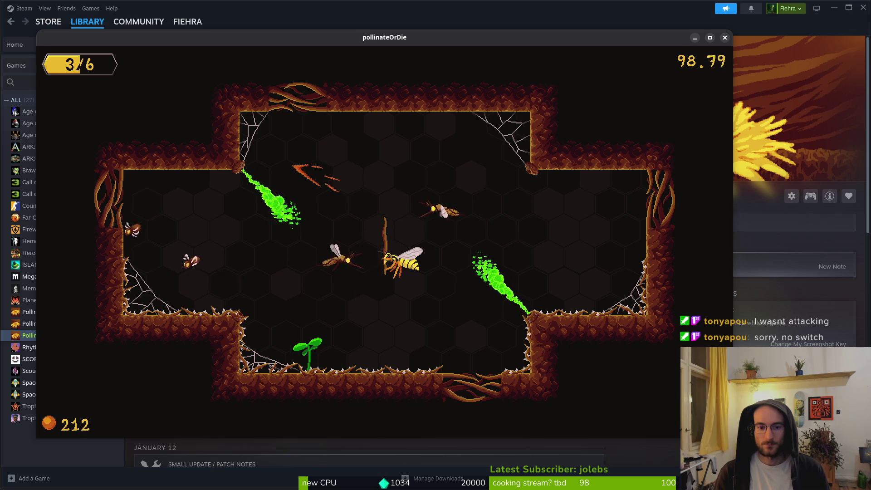
{"action": "key", "text": "w"}
{"action": "key", "text": "s"}
{"action": "key", "text": "w"}
{"action": "key", "text": "w"}
{"action": "key", "text": "s"}
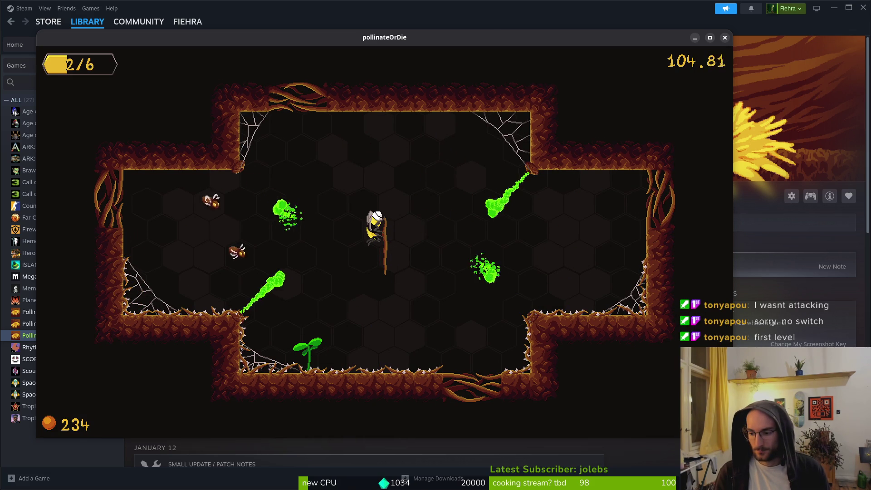
{"action": "key", "text": "s"}
{"action": "key", "text": "w"}
{"action": "key", "text": "s"}
{"action": "key", "text": "w"}
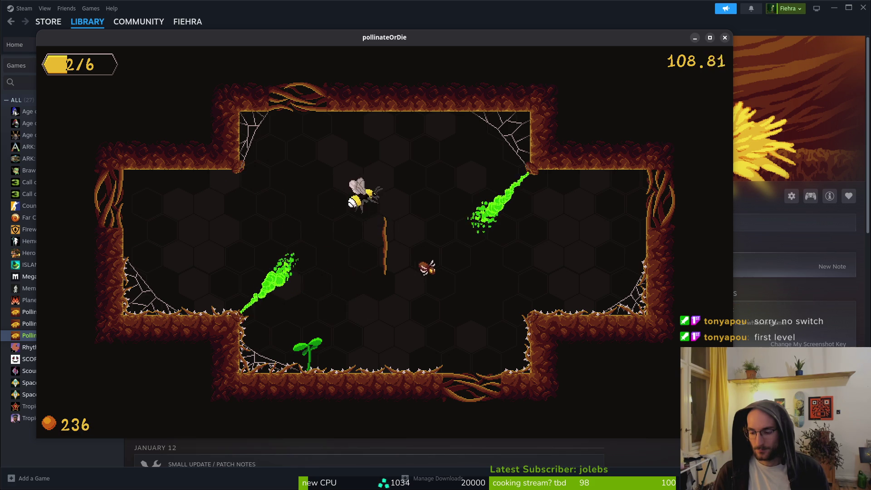
{"action": "key", "text": "s"}
{"action": "key", "text": "w"}
Quit the run from the pause menu and confirm OK to reach the title menu.
{"action": "key", "text": "Escape"}
{"action": "key", "text": "s"}
{"action": "key", "text": "s"}
{"action": "key", "text": "Return"}
{"action": "key", "text": "a"}
{"action": "key", "text": "Return"}
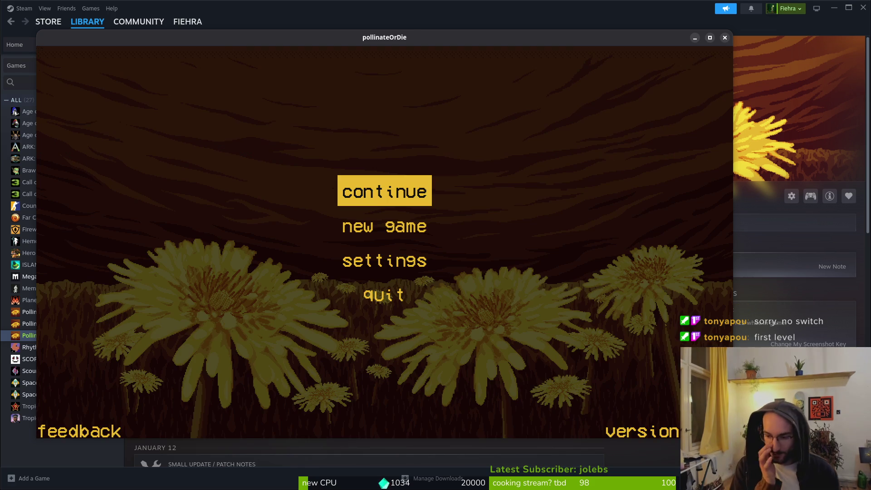
{"action": "key", "text": "s"}
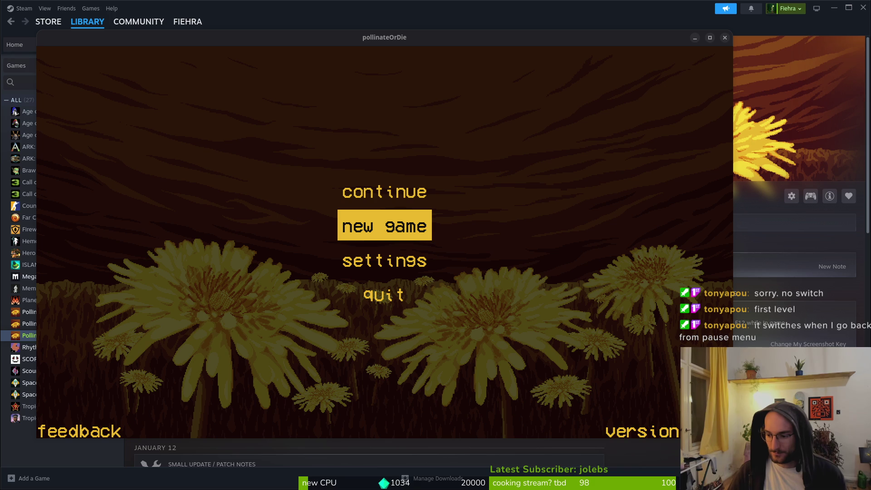
{"action": "key", "text": "Down"}
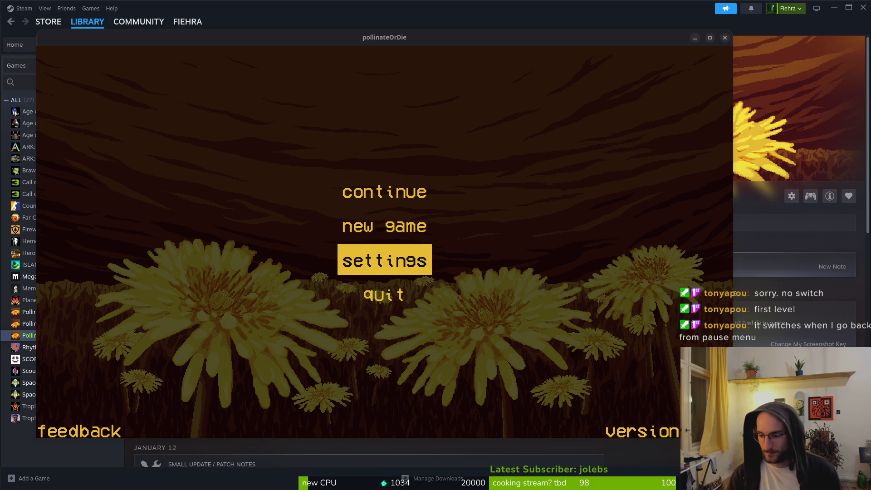
{"action": "key", "text": "Return"}
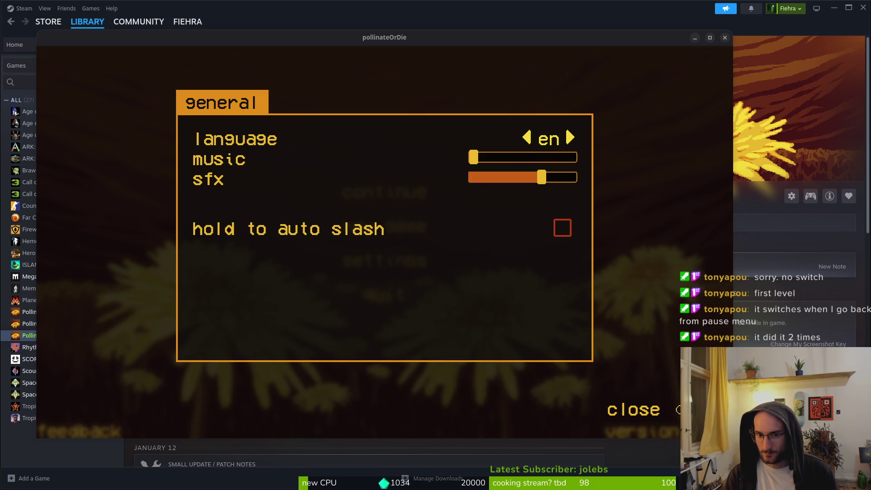
{"action": "key", "text": "Escape"}
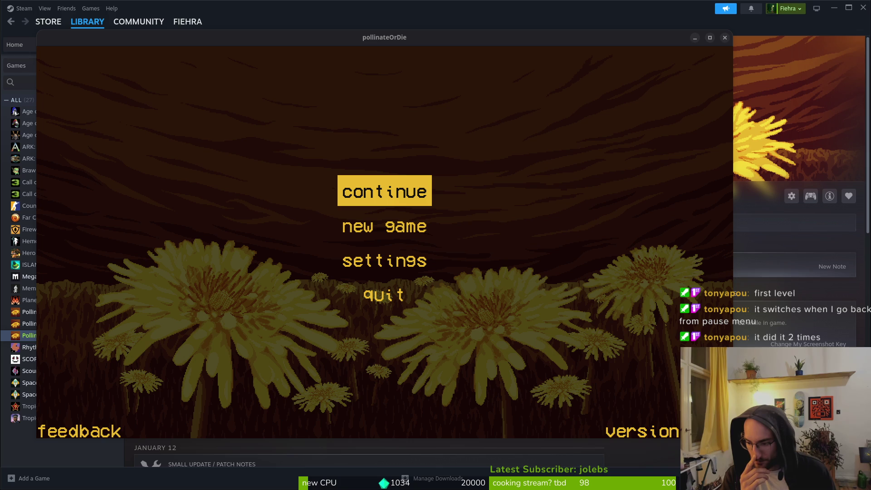
{"action": "key", "text": "Return"}
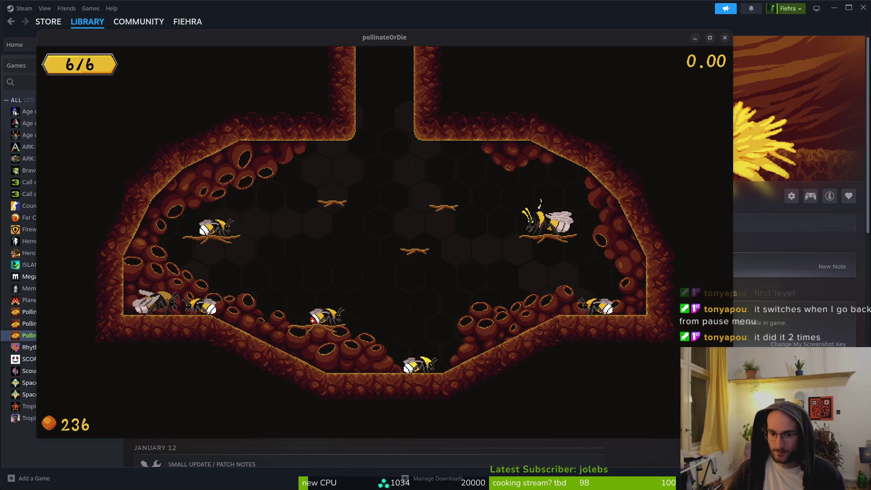
{"action": "key", "text": "Escape"}
{"action": "key", "text": "Return"}
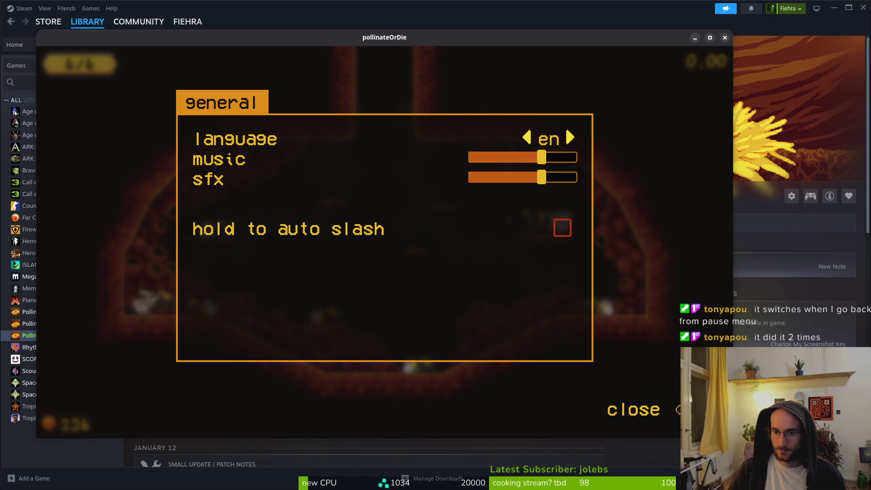
{"action": "key", "text": "Escape"}
{"action": "key", "text": "Escape"}
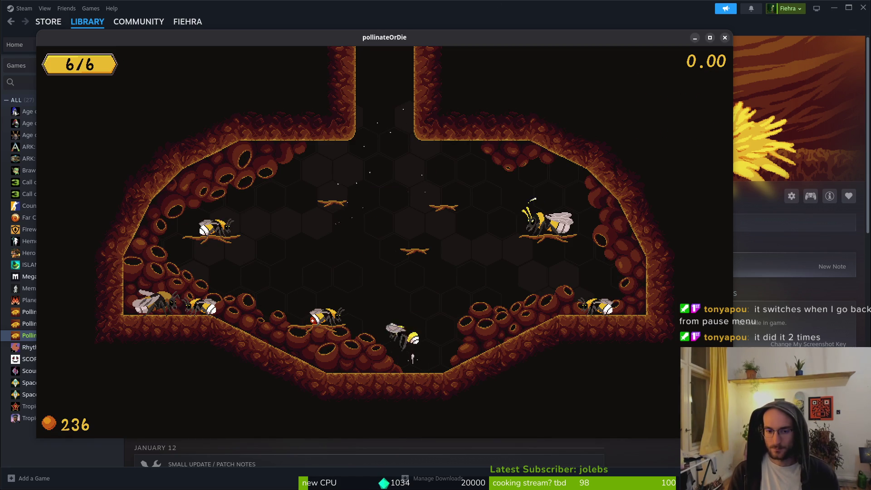
{"action": "key", "text": "Escape"}
{"action": "key", "text": "Down"}
{"action": "key", "text": "Down"}
{"action": "key", "text": "Return"}
{"action": "key", "text": "Left"}
{"action": "key", "text": "Return"}
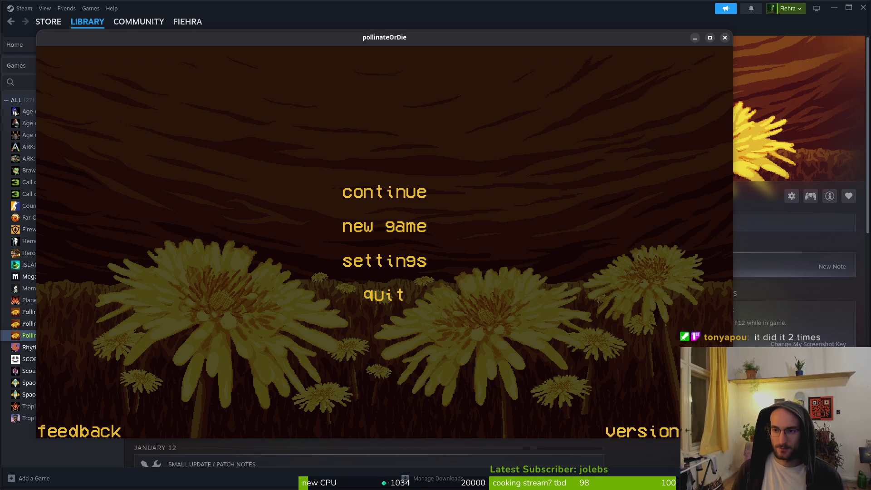
Close the game, relaunch Pollinate or Die Playtest from Steam, and shrink its window.
{"action": "left_click", "coordinate": [724, 39]}
{"action": "left_click", "coordinate": [162, 196]}
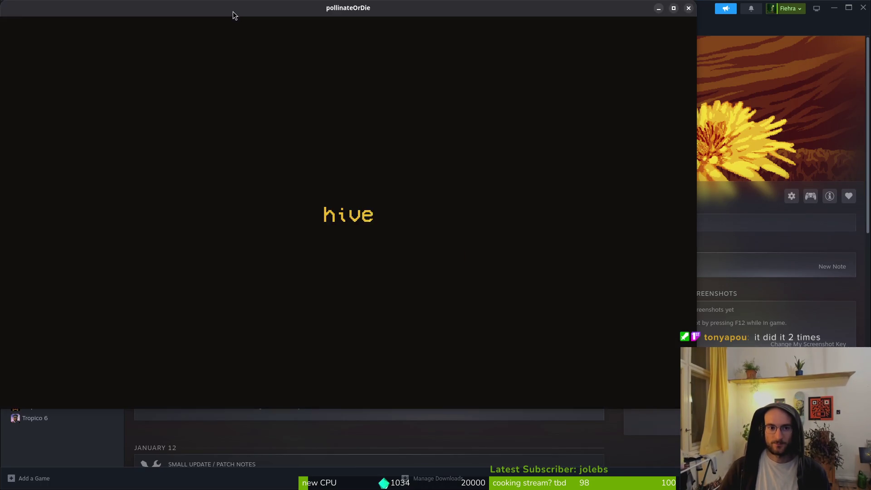
{"action": "mouse_move", "coordinate": [233, 11]}
{"action": "left_mouse_down"}
{"action": "mouse_move", "coordinate": [319, 55]}
{"action": "mouse_move", "coordinate": [336, 36]}
{"action": "left_mouse_up"}
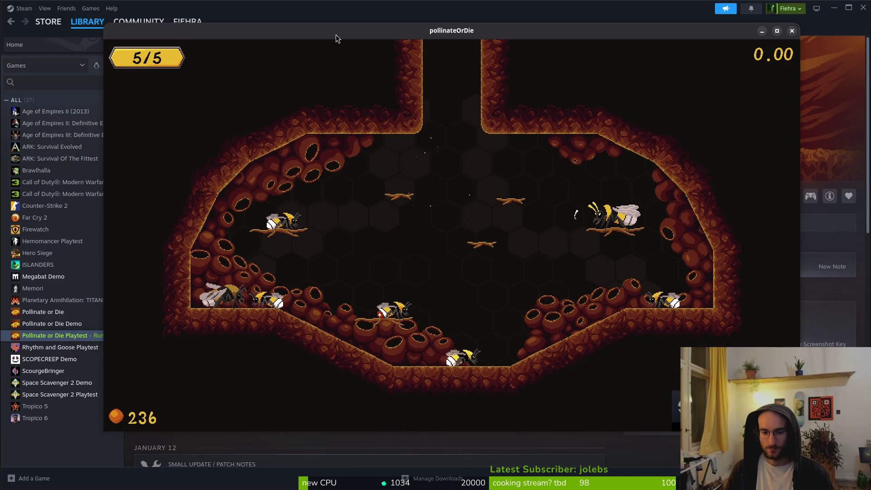
Pause the level, choose Hive and confirm OK to return to the hive.
{"action": "key", "text": "Escape"}
{"action": "key", "text": "Escape"}
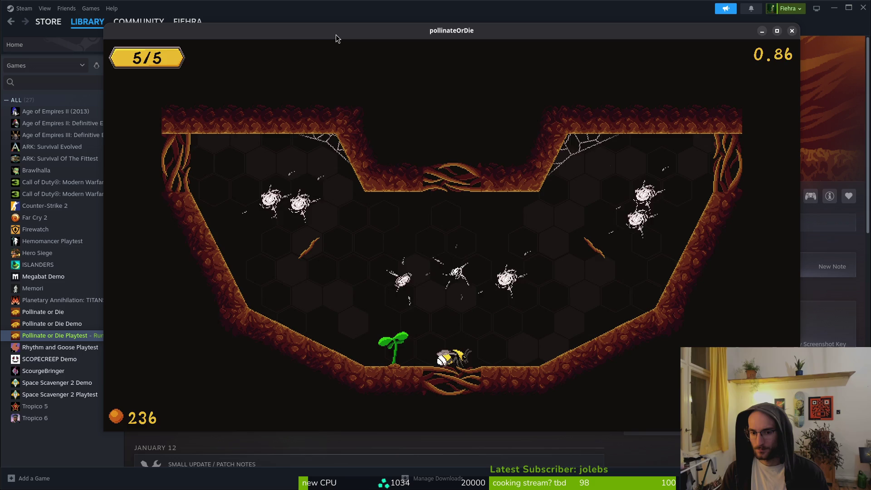
{"action": "key", "text": "Escape"}
{"action": "key", "text": "Down"}
{"action": "key", "text": "Down"}
{"action": "key", "text": "Return"}
{"action": "key", "text": "Left"}
{"action": "key", "text": "Return"}
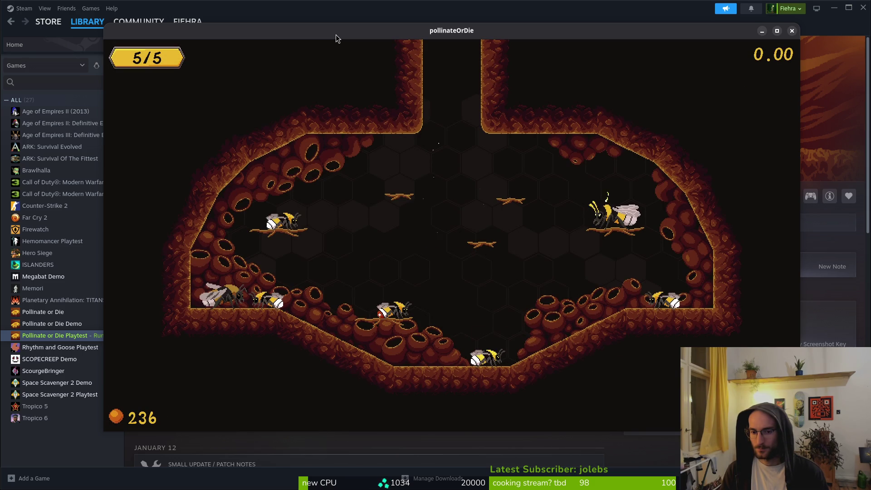
Move the bee in the hive, pause and Continue, then pause once more.
{"action": "key", "text": "Right"}
{"action": "key", "text": "Left"}
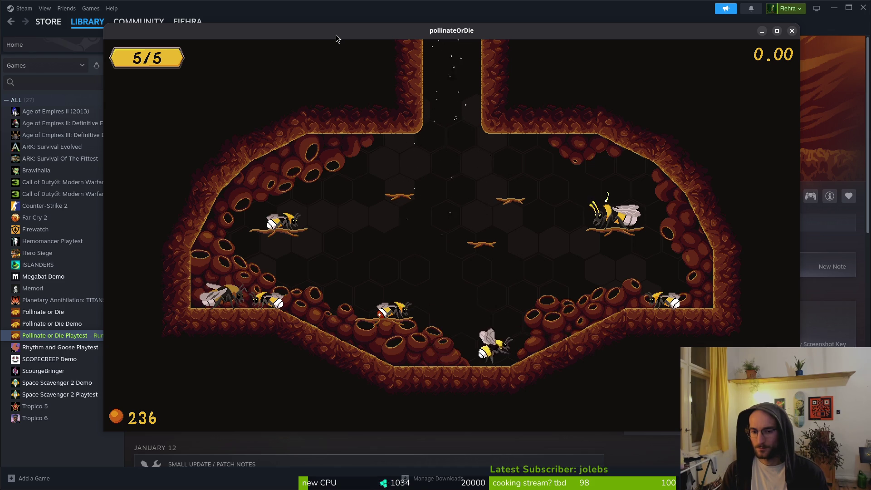
{"action": "key", "text": "Escape"}
{"action": "key", "text": "Down"}
{"action": "key", "text": "Up"}
{"action": "key", "text": "Return"}
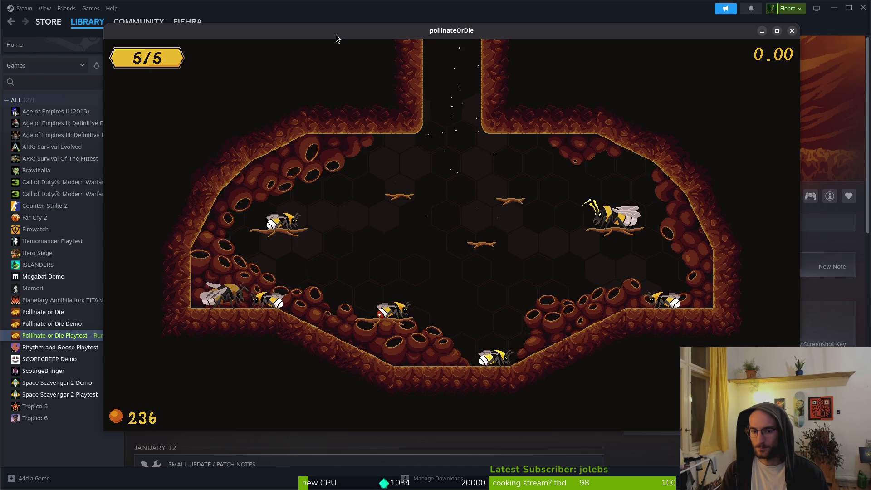
{"action": "key", "text": "Escape"}
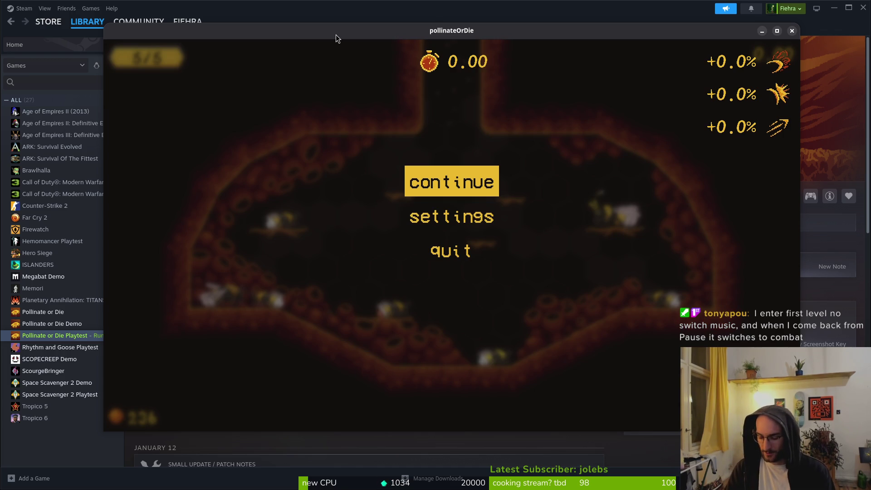
Switch to the terminal and launch Neovim.
{"action": "key", "text": "alt+Tab"}
{"action": "key", "text": "Return"}
{"action": "key", "text": "space"}
Open pause_overlay.gd via the file finder and jump to line 49.
{"action": "key", "text": "f"}
{"action": "key", "text": "f"}
{"action": "type", "text": "pauseo"}
{"action": "key", "text": "Return"}
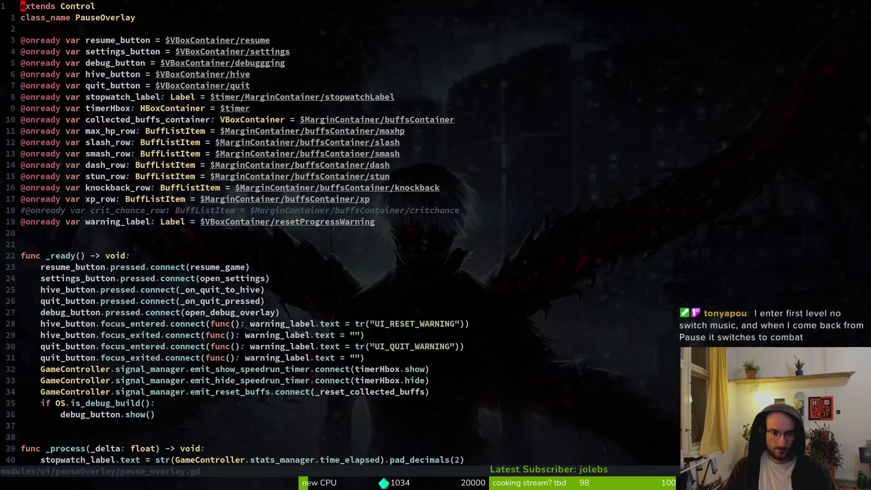
{"action": "key", "text": "4"}
{"action": "key", "text": "9"}
{"action": "key", "text": "shift+g"}
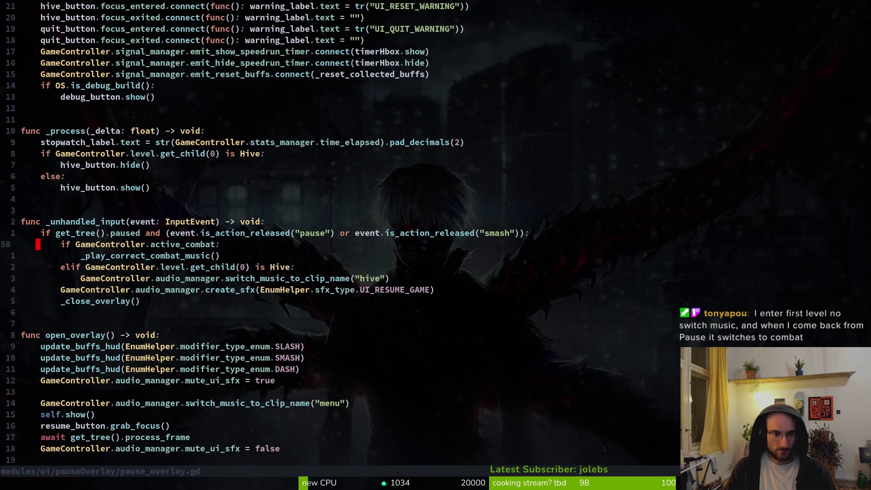
Move the elif Hive branch above the active_combat check.
{"action": "key", "text": "shift+v"}
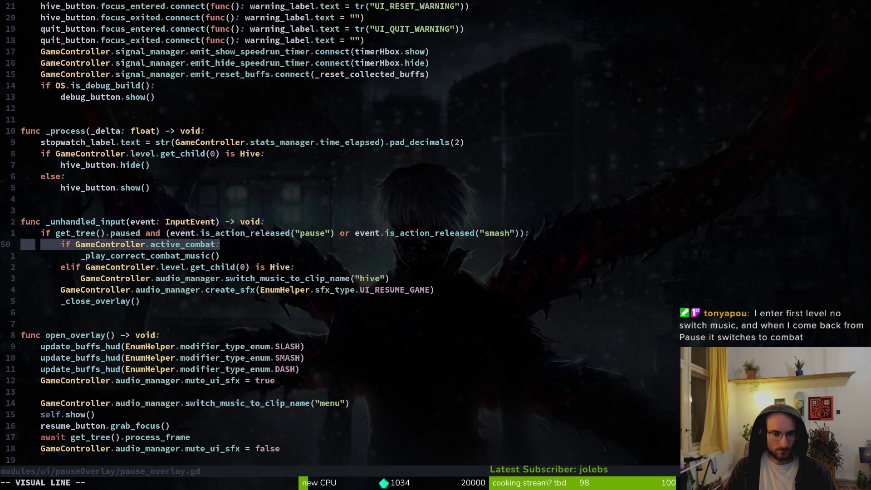
{"action": "key", "text": "Escape"}
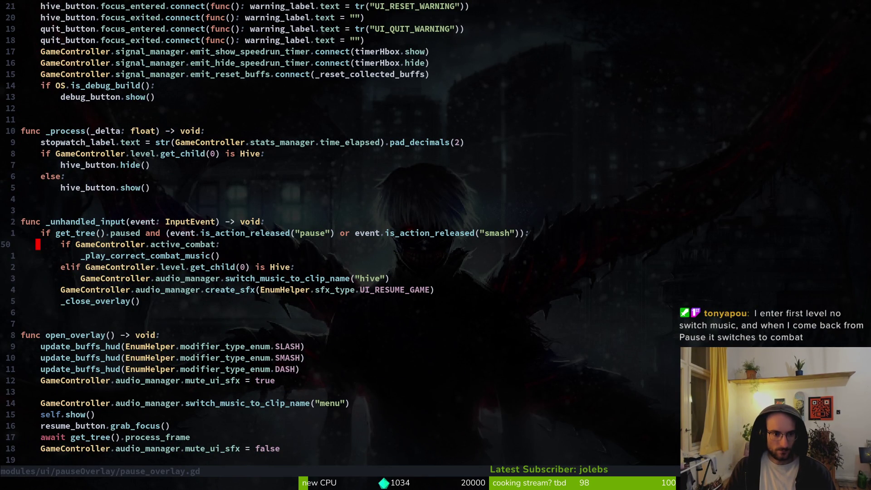
{"action": "key", "text": "shift+v"}
{"action": "key", "text": "Escape"}
{"action": "key", "text": "j"}
{"action": "key", "text": "j"}
{"action": "key", "text": "shift+v"}
{"action": "key", "text": "shift+k"}
{"action": "key", "text": "shift+k"}
{"action": "key", "text": "Escape"}
{"action": "key", "text": "j"}
{"action": "key", "text": "j"}
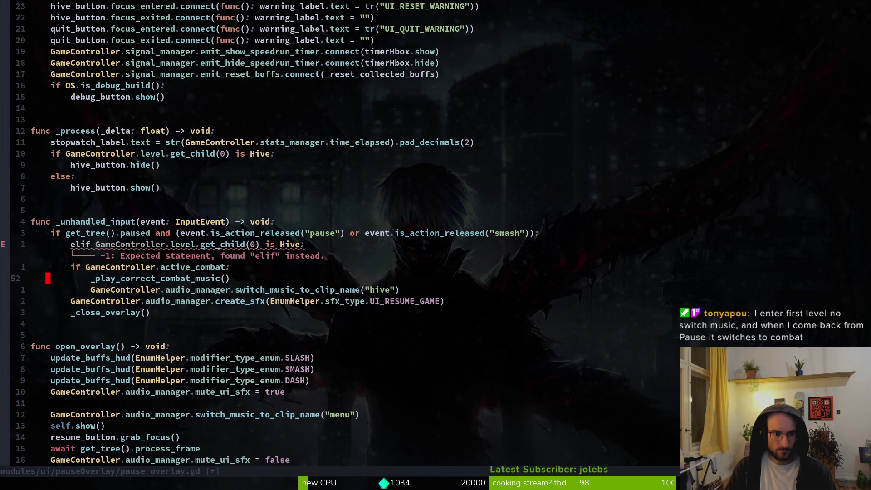
{"action": "type", "text": "l"}
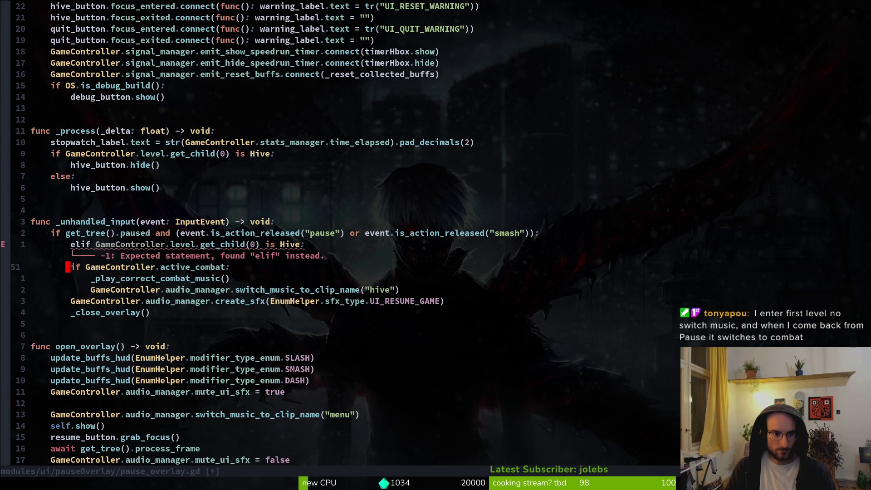
{"action": "type", "text": "er.l"}
Make the Hive check a plain if and active_combat an elif, then save with :w.
{"action": "key", "text": "Escape"}
{"action": "key", "text": "k"}
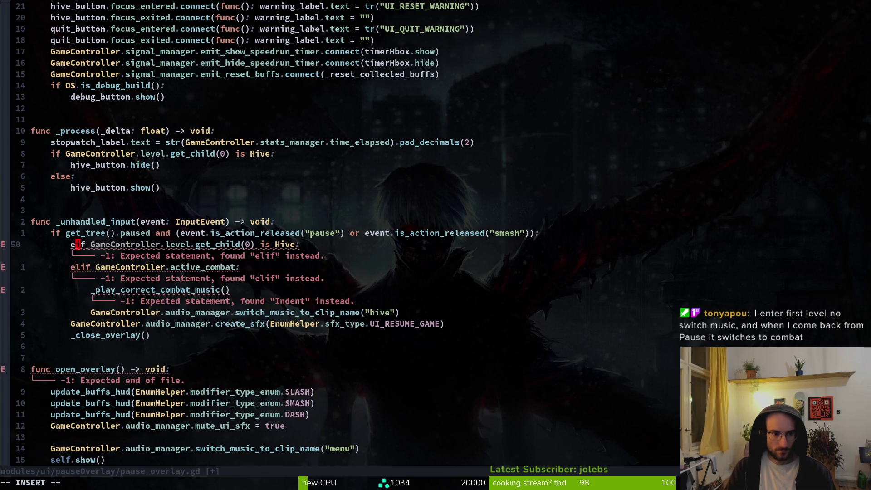
{"action": "key", "text": "BackSpace"}
{"action": "key", "text": "Escape"}
{"action": "type", "text": ":w"}
{"action": "key", "text": "Return"}
{"action": "key", "text": "j"}
{"action": "key", "text": "j"}
Move the hive music line under the Hive check and grep the project for active_combat.
{"action": "key", "text": "V"}
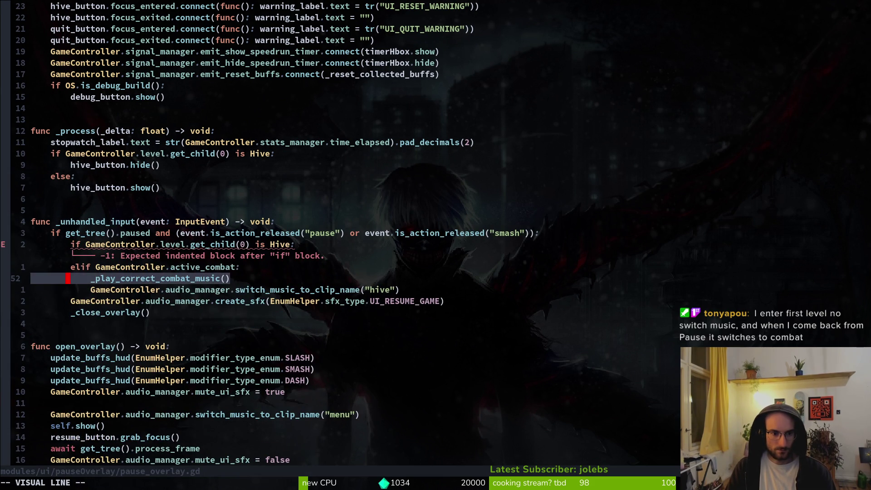
{"action": "key", "text": "Escape"}
{"action": "type", "text": "jddkkP"}
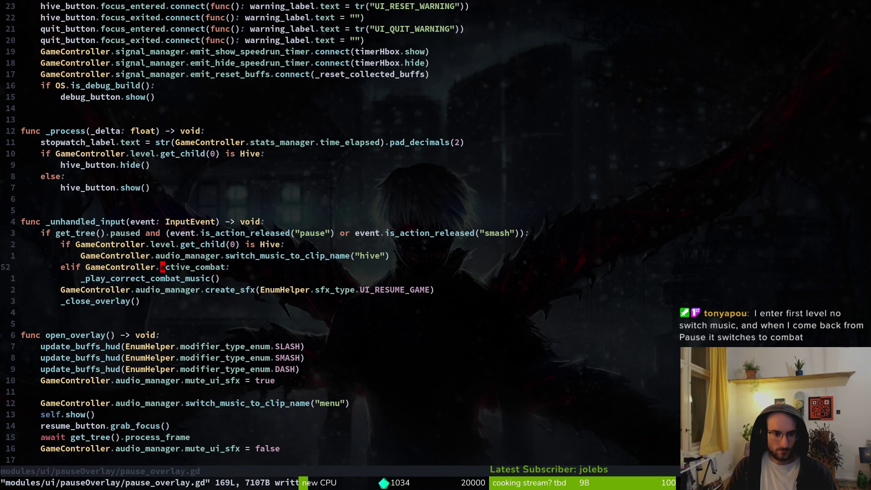
{"action": "key", "text": "l"}
{"action": "key", "text": "Return"}
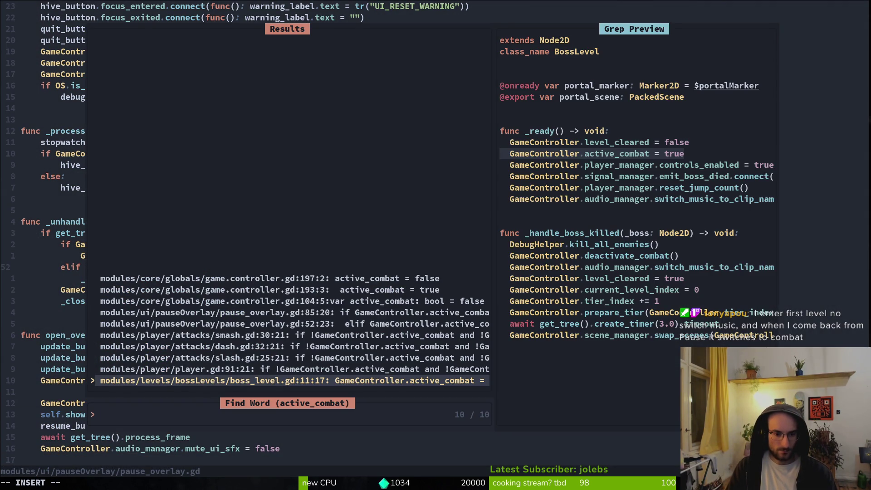
Review the active_combat matches, then open game.controller.gd at deactivate_combat (line 197).
{"action": "key", "text": "Up"}
{"action": "key", "text": "Up"}
{"action": "key", "text": "Up"}
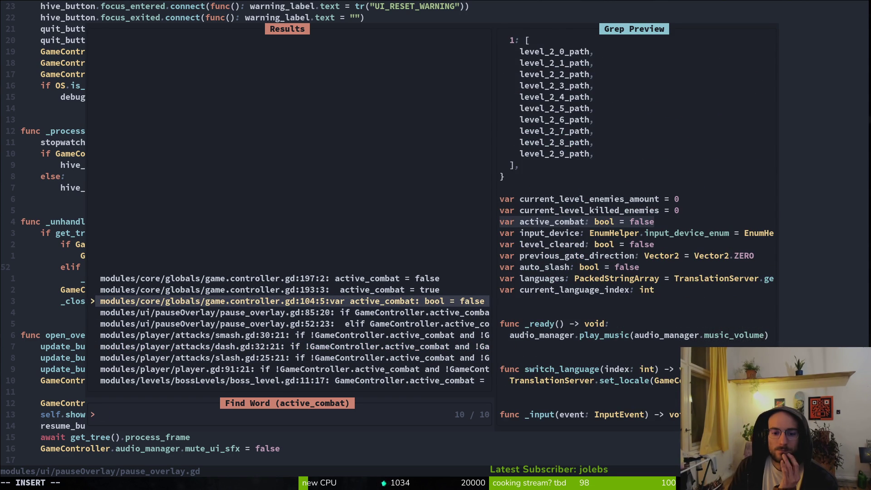
{"action": "key", "text": "Down"}
{"action": "key", "text": "Down"}
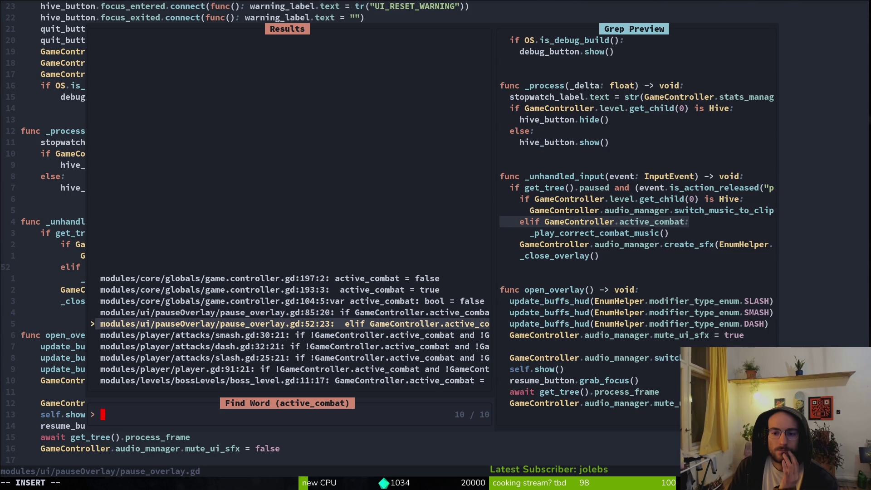
{"action": "key", "text": "Up"}
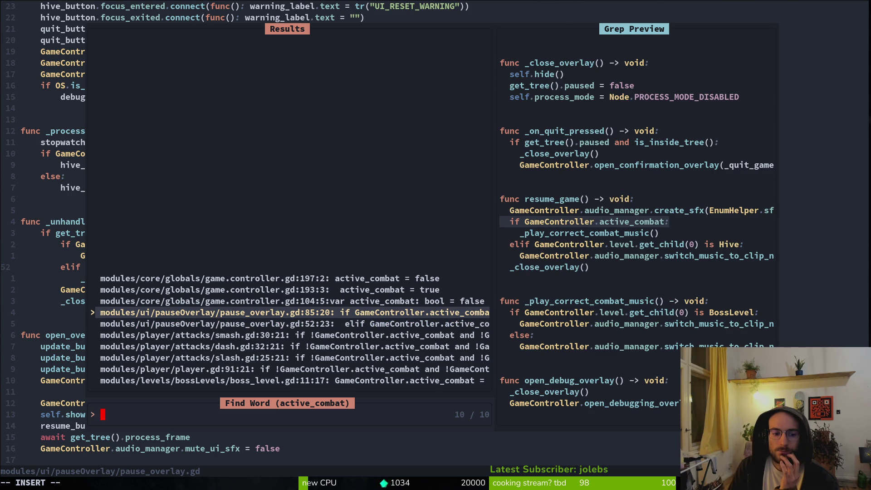
{"action": "key", "text": "Down"}
{"action": "key", "text": "Down"}
{"action": "key", "text": "Down"}
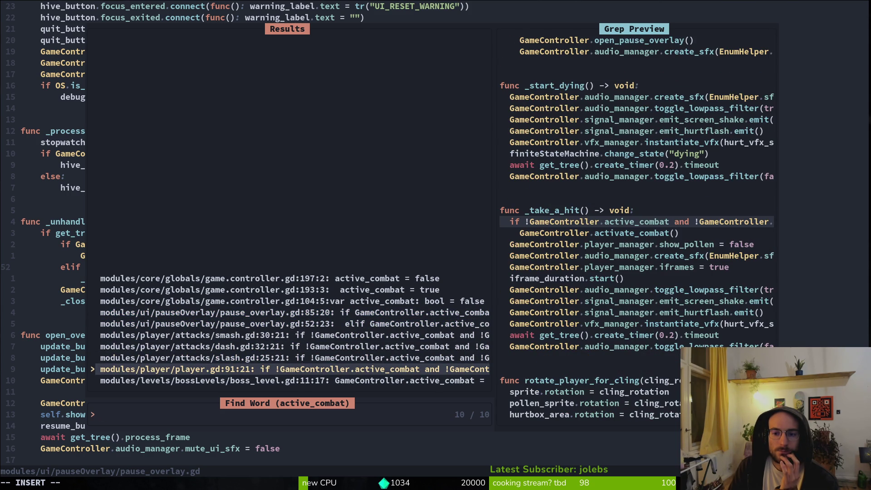
{"action": "key", "text": "Up"}
{"action": "key", "text": "Up"}
{"action": "key", "text": "Up"}
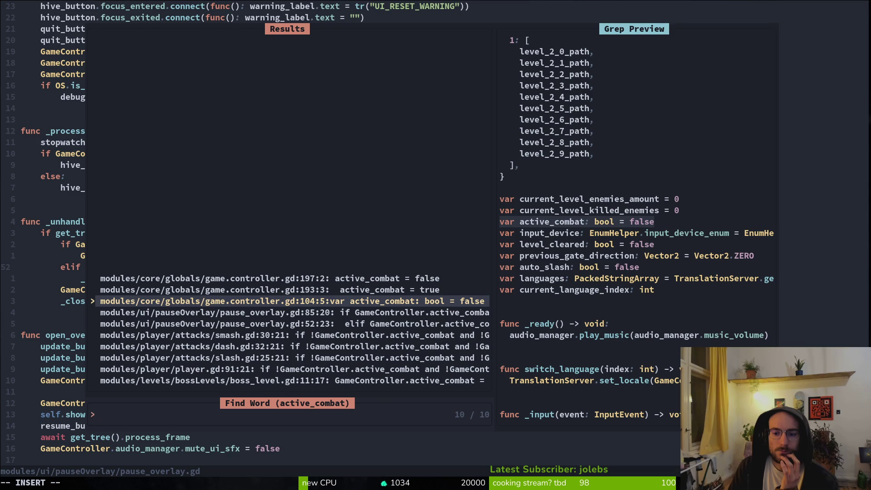
{"action": "key", "text": "Up"}
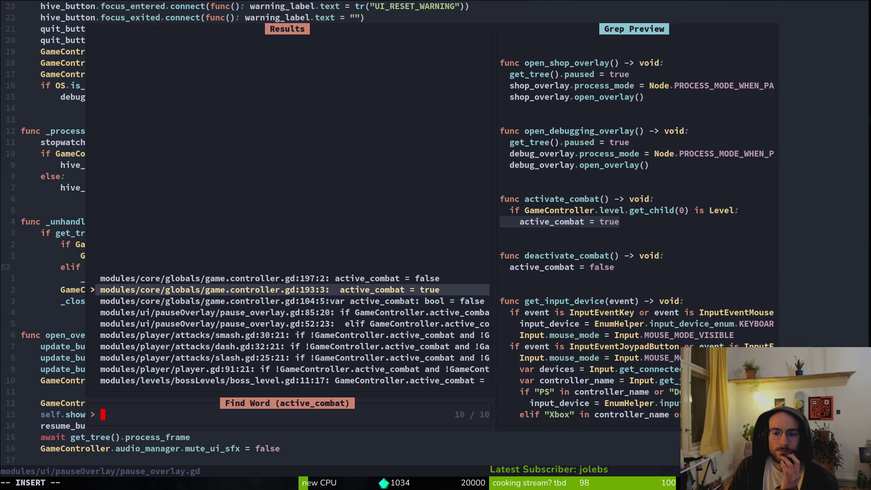
{"action": "key", "text": "Up"}
{"action": "key", "text": "Return"}
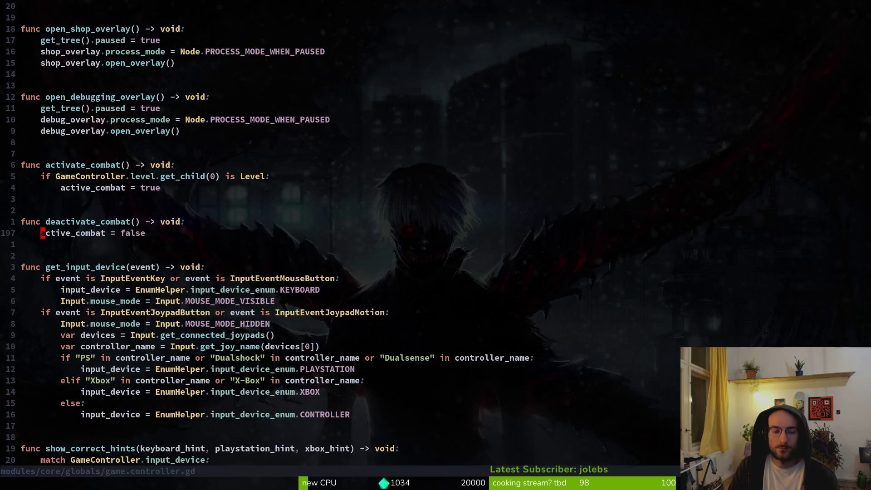
Grep the project for deactivate_combat and preview its calls in level.gd and player.gd.
{"action": "key", "text": "space"}
{"action": "key", "text": "f"}
{"action": "key", "text": "w"}
{"action": "key", "text": "Return"}
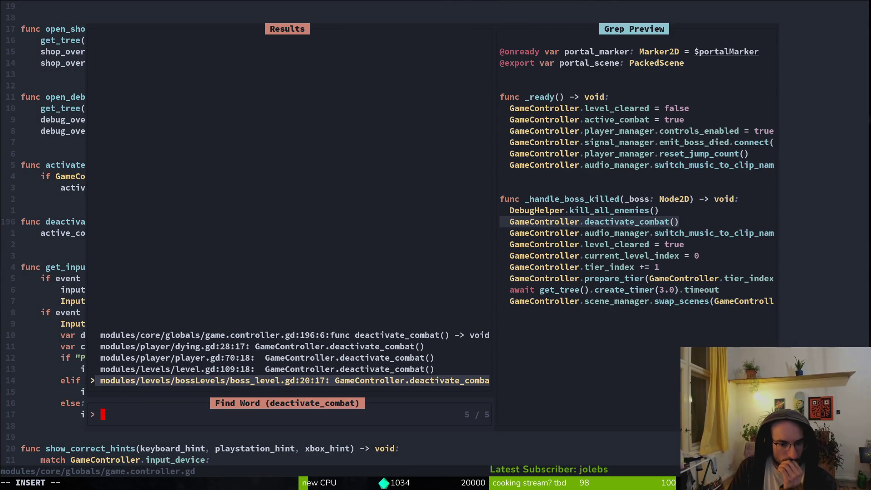
{"action": "key", "text": "Up"}
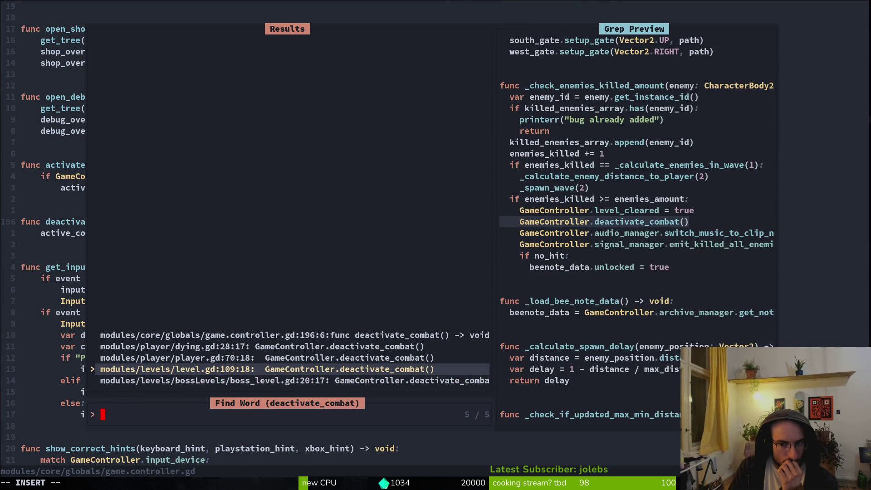
{"action": "key", "text": "Up"}
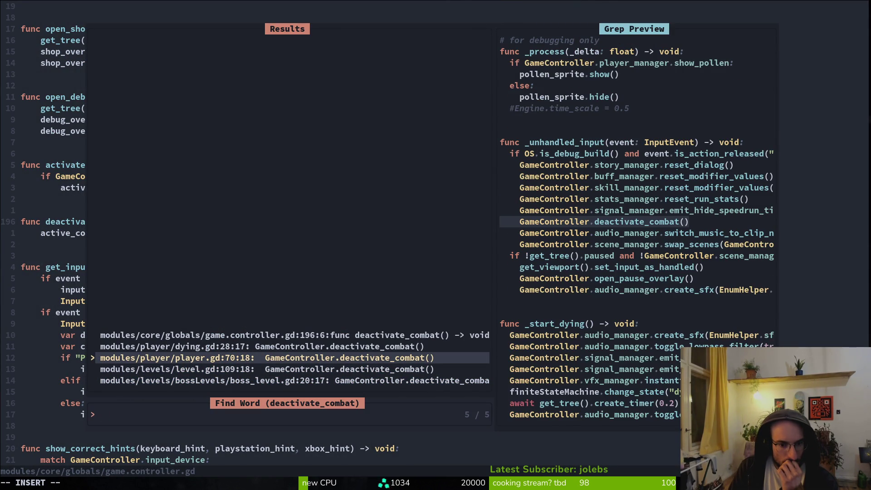
{"action": "key", "text": "Up"}
{"action": "key", "text": "Down"}
{"action": "key", "text": "Down"}
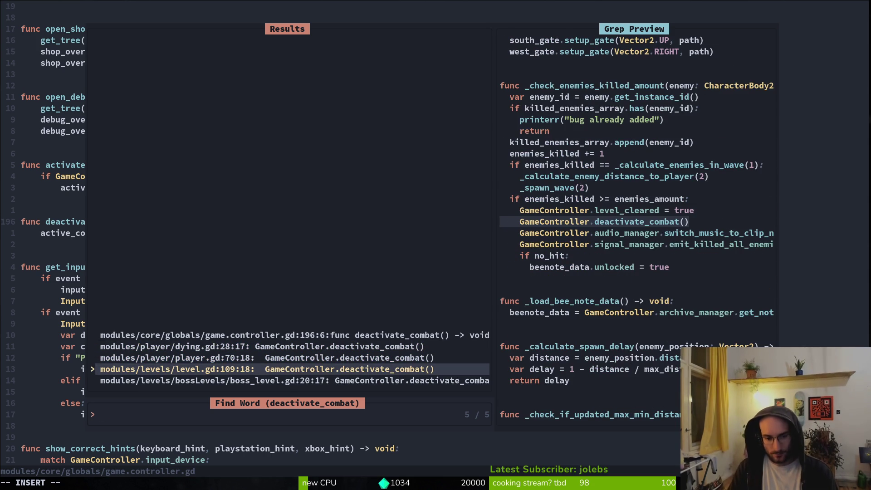
{"action": "key", "text": "Escape"}
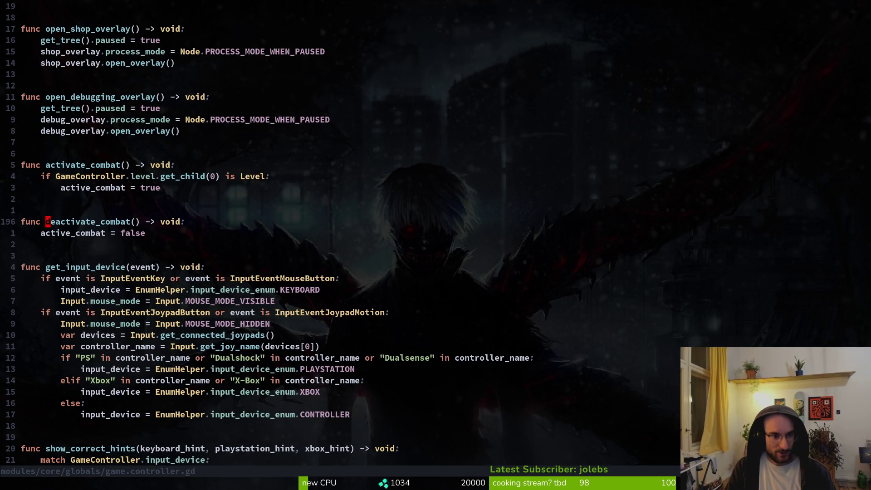
Rerun the deactivate_combat search to review its five references again.
{"action": "key", "text": "space"}
{"action": "key", "text": "f"}
{"action": "key", "text": "w"}
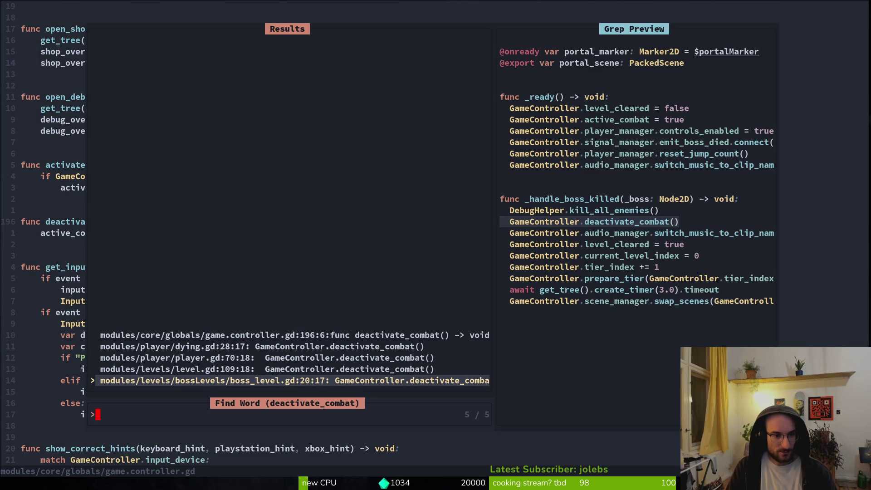
{"action": "key", "text": "Escape"}
{"action": "key", "text": "k"}
{"action": "key", "text": "k"}
{"action": "key", "text": "k"}
{"action": "key", "text": "j"}
{"action": "key", "text": "j"}
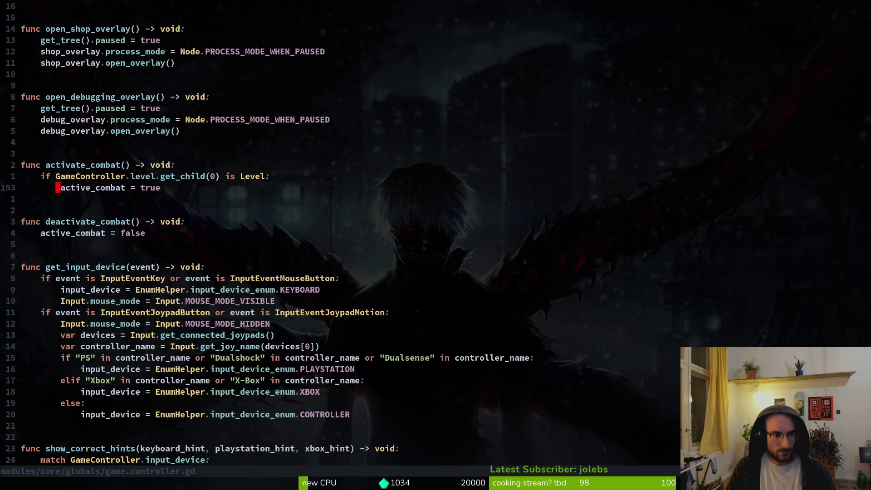
{"action": "key", "text": "Return"}
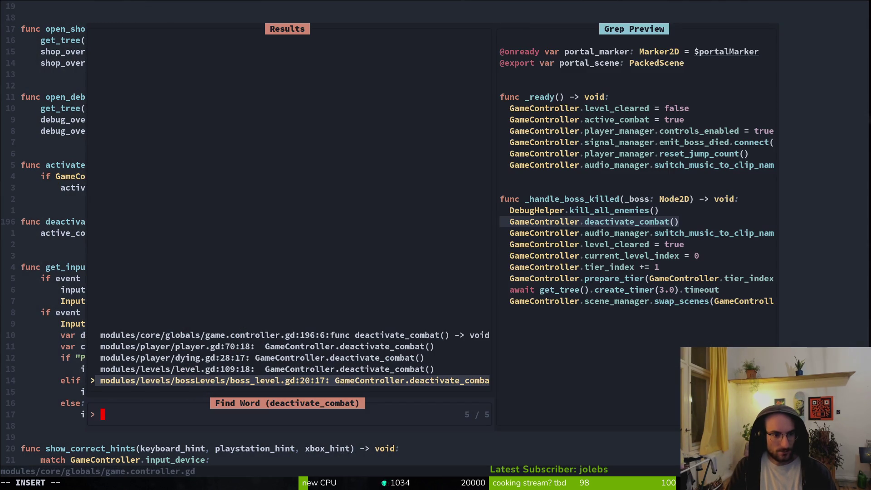
{"action": "key", "text": "Escape"}
Select 'active_combat = false' and grep the project for it, finding a single match.
{"action": "key", "text": "v"}
{"action": "key", "text": "w"}
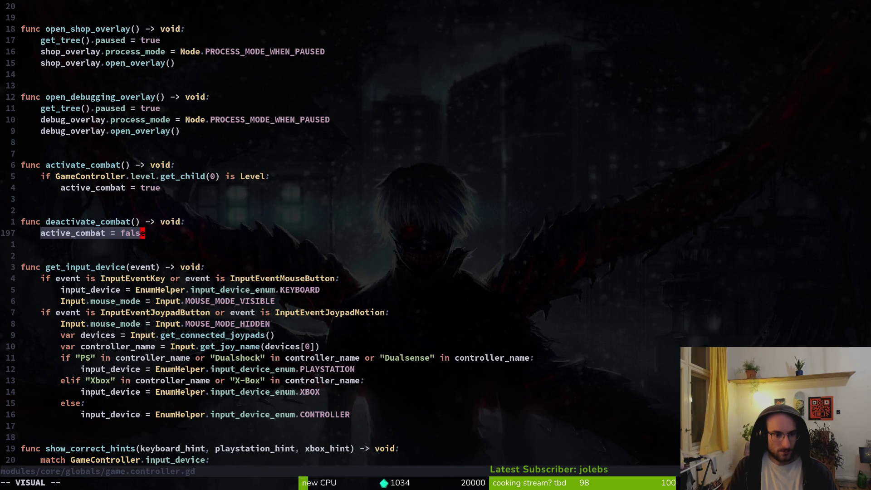
{"action": "key", "text": "space"}
{"action": "key", "text": "f"}
{"action": "key", "text": "w"}
{"action": "key", "text": "Return"}
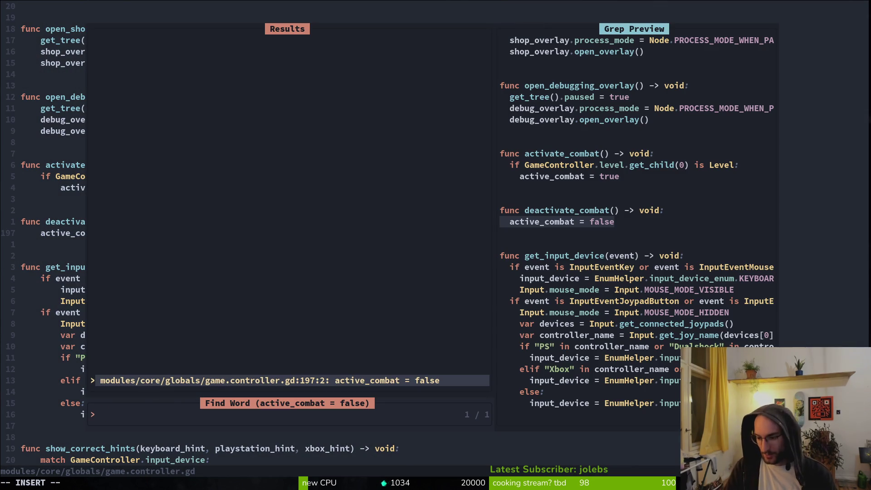
{"action": "key", "text": "Return"}
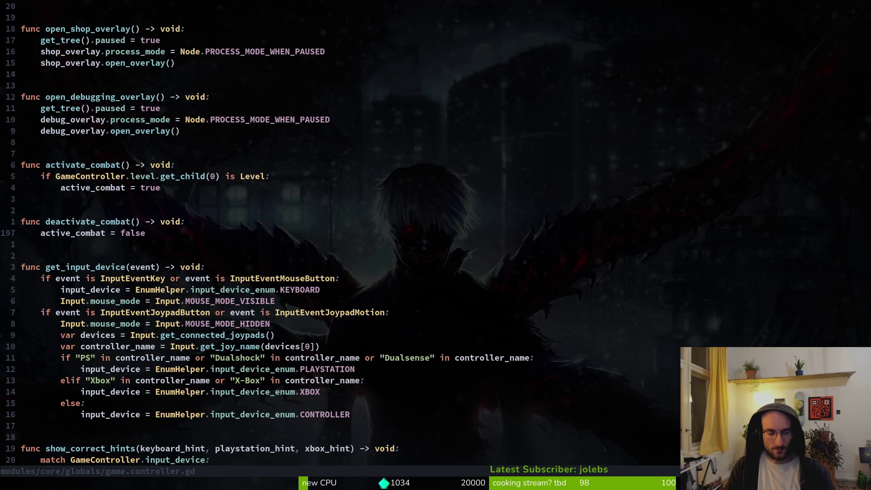
{"action": "key", "text": "space"}
Open pause_overlay.gd via the file finder and go down to _on_quit_to_hive.
{"action": "key", "text": "f"}
{"action": "key", "text": "f"}
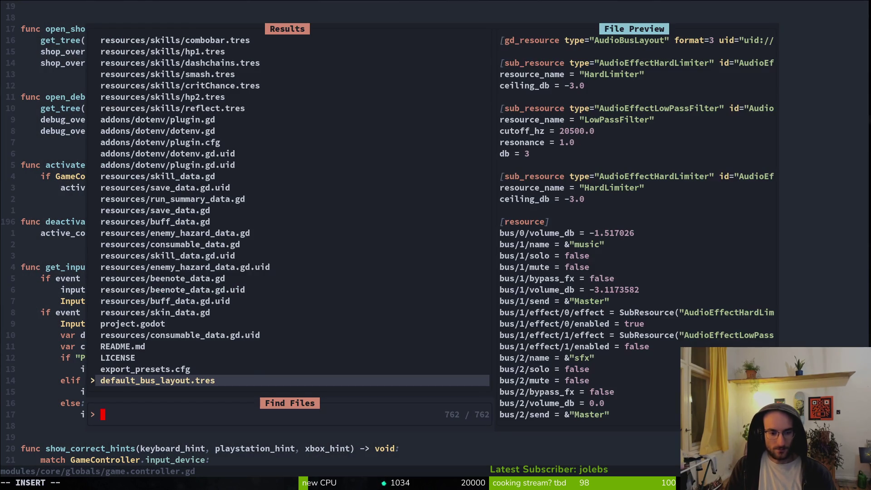
{"action": "key", "text": "Escape"}
{"action": "key", "text": "space"}
{"action": "key", "text": "f"}
{"action": "key", "text": "f"}
{"action": "type", "text": "pause"}
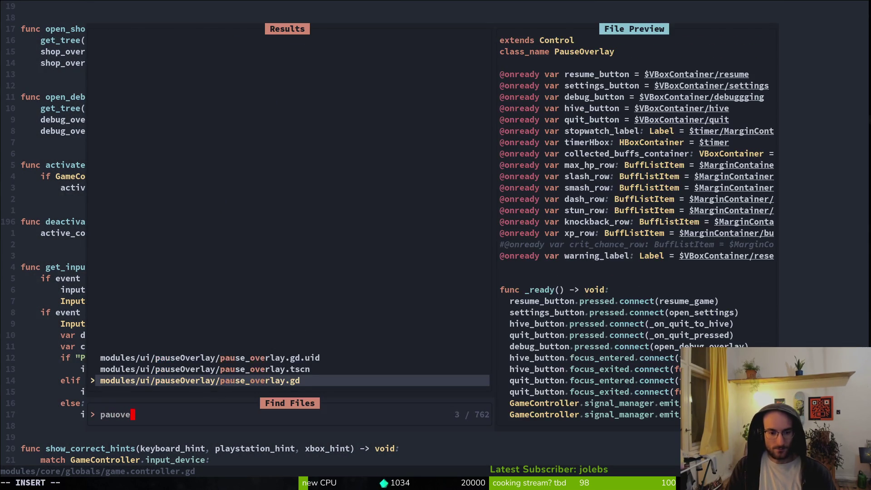
{"action": "key", "text": "Return"}
{"action": "key", "text": "ctrl+d"}
{"action": "key", "text": "j"}
{"action": "key", "text": "j"}
{"action": "key", "text": "j"}
{"action": "key", "text": "ctrl+d"}
{"action": "key", "text": "j"}
{"action": "key", "text": "j"}
{"action": "key", "text": "j"}
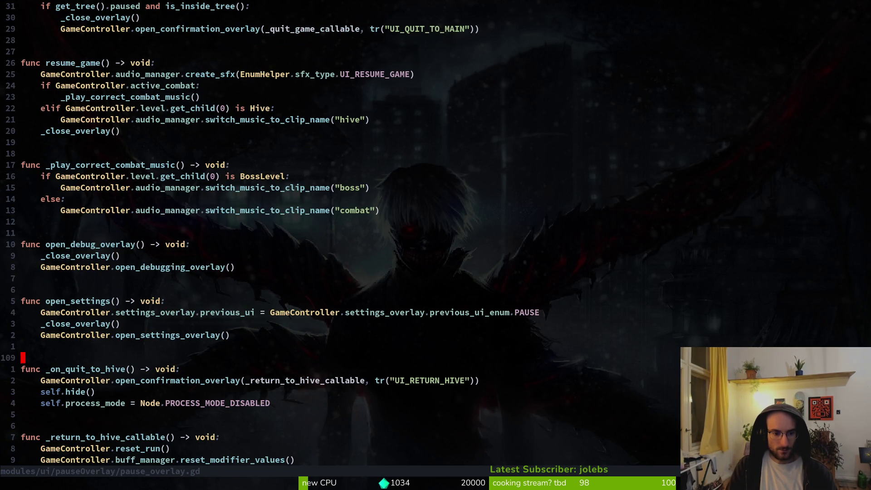
Add a GameController.deactivate_combat() call in _on_quit_to_hive and save the script.
{"action": "type", "text": "jo"}
{"action": "type", "text": "GameController.desac"}
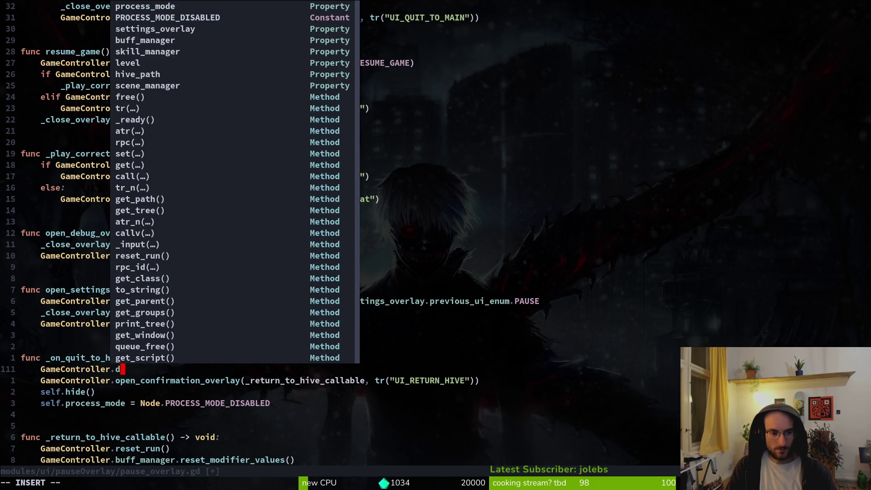
{"action": "key", "text": "Escape"}
{"action": "type", "text": "u"}
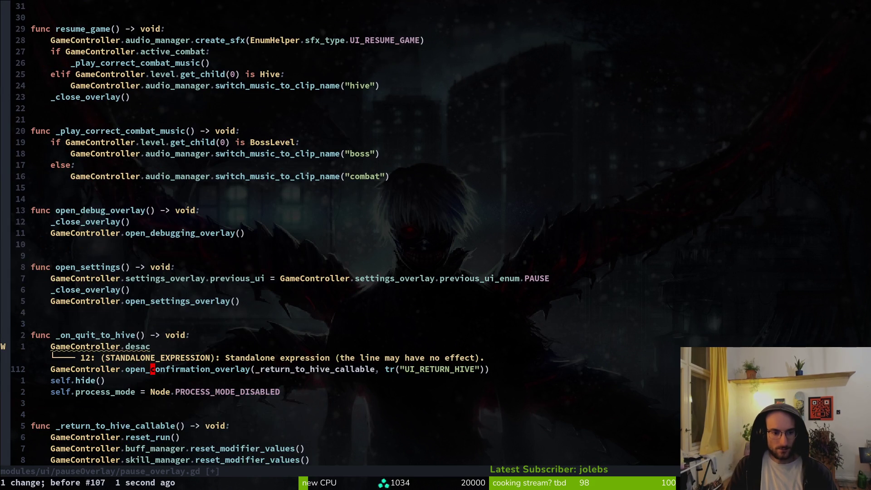
{"action": "type", "text": "ciwdea"}
{"action": "key", "text": "Return"}
{"action": "key", "text": "Escape"}
{"action": "key", "text": "shift+v"}
{"action": "key", "text": "Escape"}
{"action": "type", "text": ":w"}
{"action": "key", "text": "Return"}
{"action": "key", "text": "j"}
{"action": "key", "text": "j"}
{"action": "key", "text": "j"}
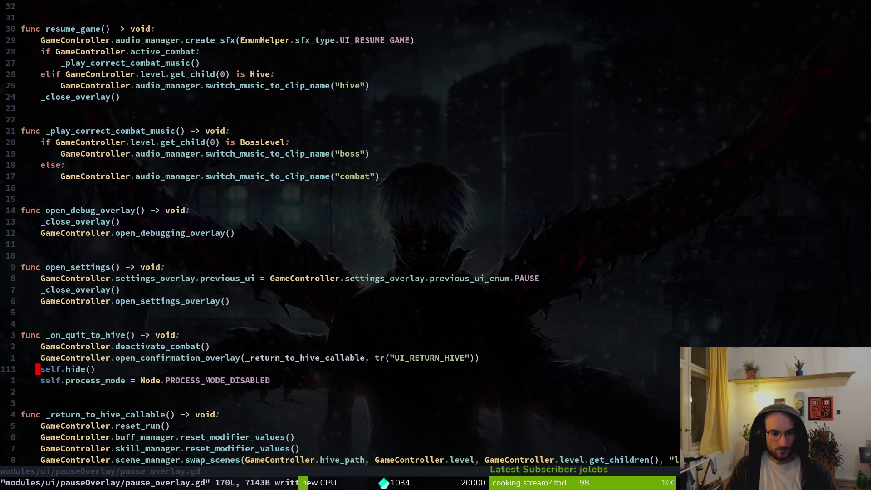
Paste the deactivate_combat() line into _return_to_hive_callable and save.
{"action": "key", "text": "j"}
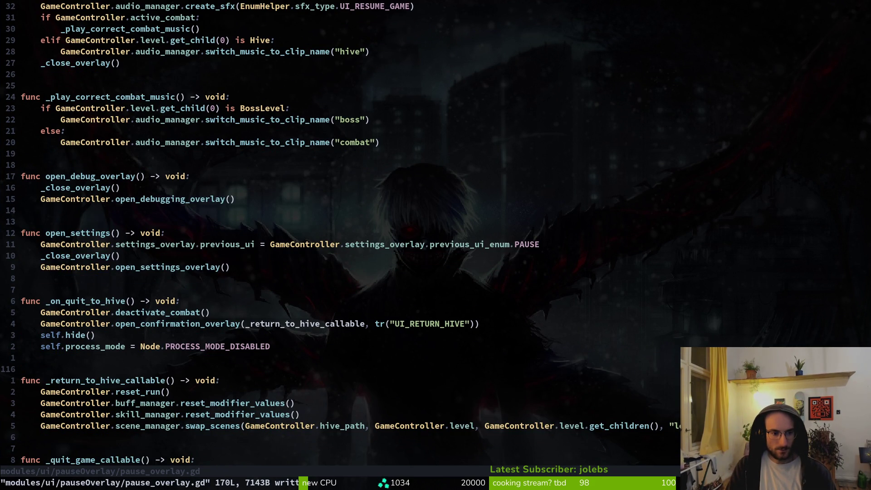
{"action": "key", "text": "p"}
{"action": "key", "text": "shift+v"}
{"action": "key", "text": "shift+j"}
{"action": "key", "text": "Escape"}
{"action": "type", "text": ":w"}
{"action": "key", "text": "Return"}
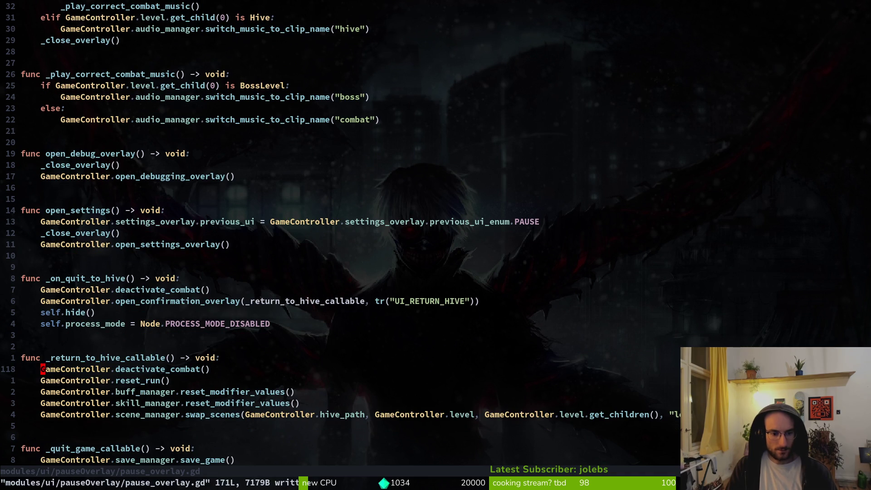
Move the deactivate_combat() line below the reset_run call and save again.
{"action": "key", "text": "shift+v"}
{"action": "key", "text": "shift+j"}
{"action": "key", "text": "Escape"}
{"action": "type", "text": ":w"}
{"action": "key", "text": "Return"}
{"action": "key", "text": "alt+Tab"}
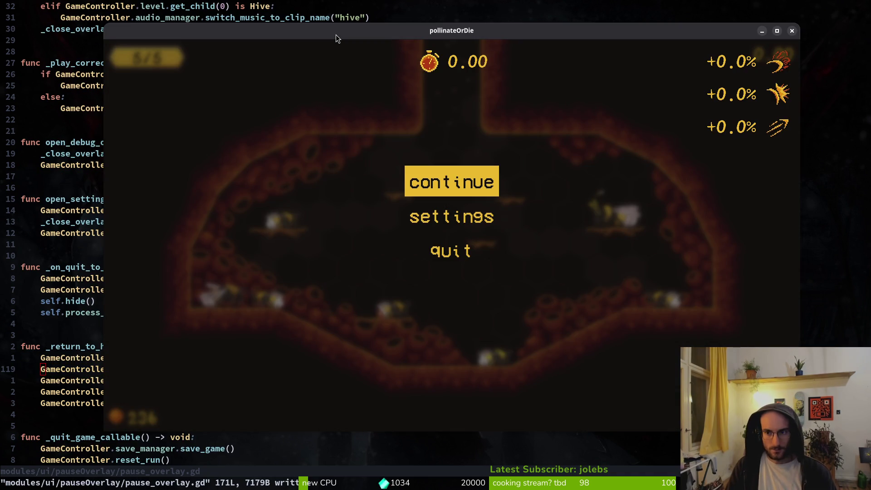
Close the playtest game and Steam library, then run the project from Godot (F5).
{"action": "left_click", "coordinate": [788, 30]}
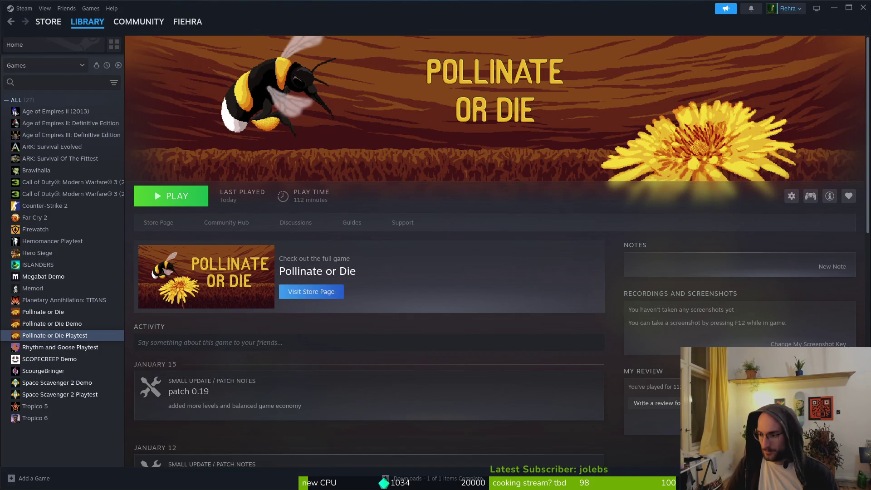
{"action": "left_click", "coordinate": [833, 8]}
{"action": "left_click", "coordinate": [716, 26]}
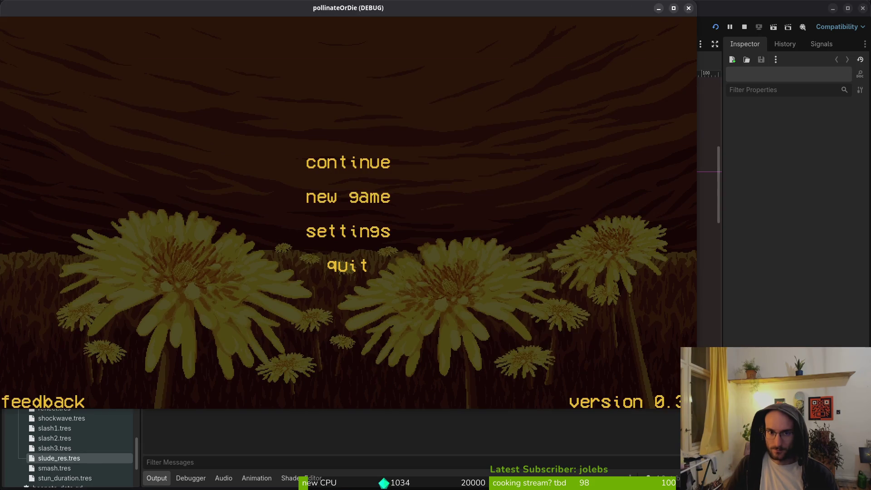
Continue the saved game, fly into a level, and return to the hive via the pause menu.
{"action": "key", "text": "Return"}
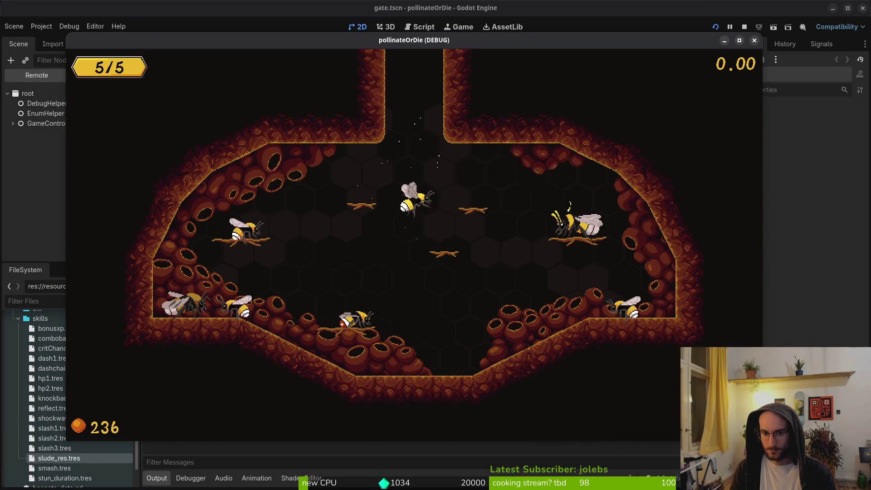
{"action": "key", "text": "w"}
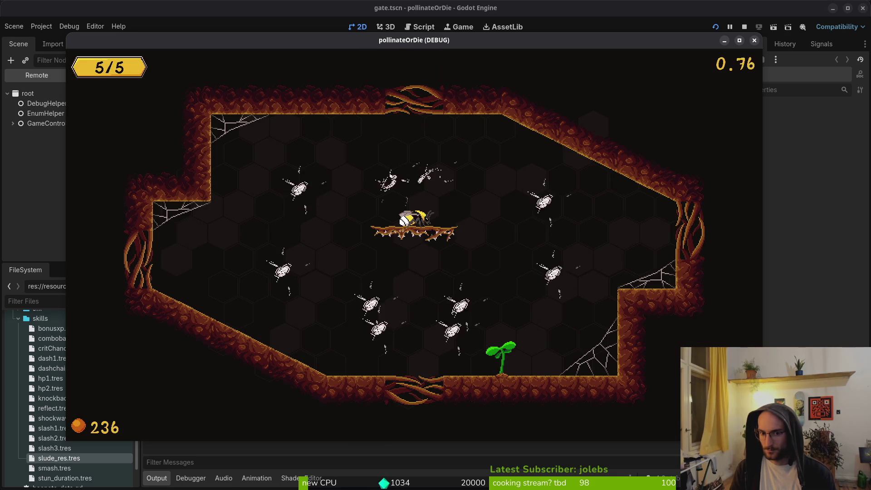
{"action": "key", "text": "Escape"}
{"action": "key", "text": "Down"}
{"action": "key", "text": "Down"}
{"action": "key", "text": "Down"}
{"action": "key", "text": "Return"}
{"action": "key", "text": "Left"}
{"action": "key", "text": "Return"}
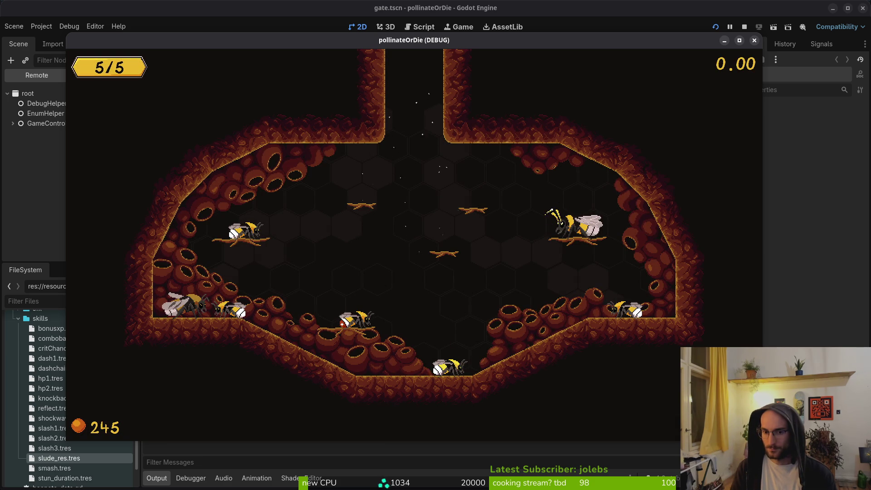
Open and close the pause menu in the hive, then fly out to the next level.
{"action": "key", "text": "Escape"}
{"action": "key", "text": "Escape"}
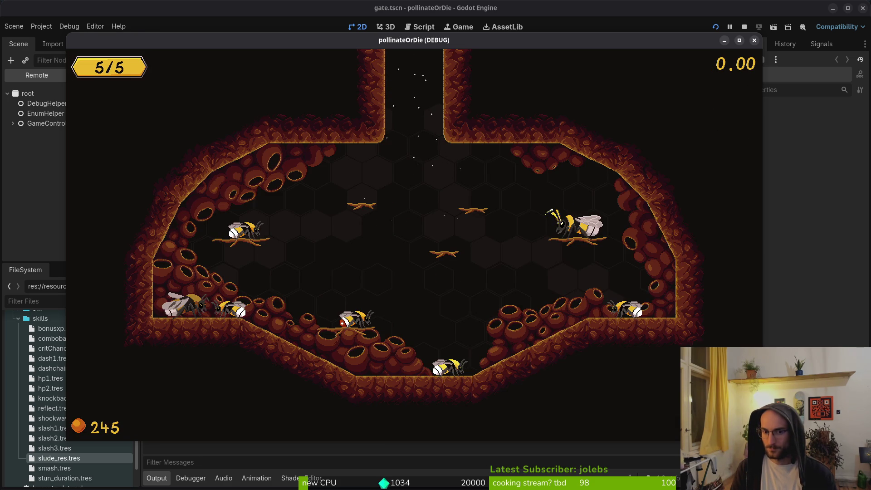
{"action": "key", "text": "Escape"}
{"action": "key", "text": "Down"}
{"action": "key", "text": "Down"}
{"action": "key", "text": "Down"}
{"action": "key", "text": "Escape"}
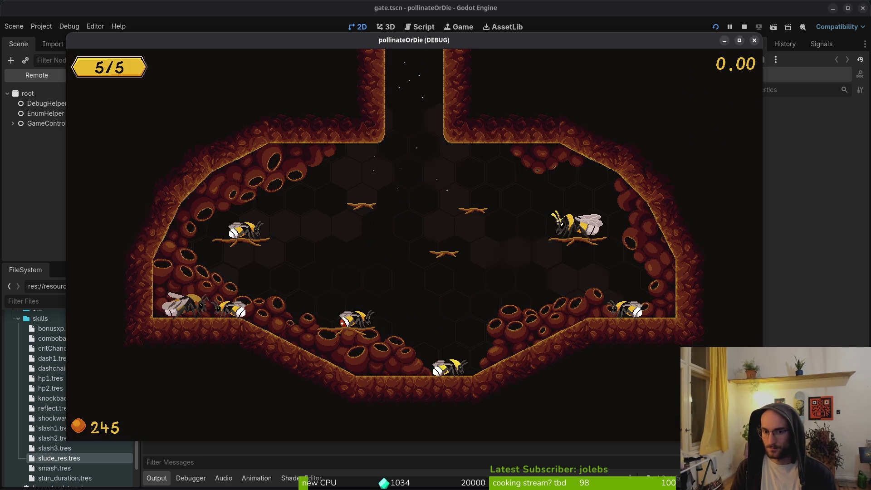
{"action": "key", "text": "w"}
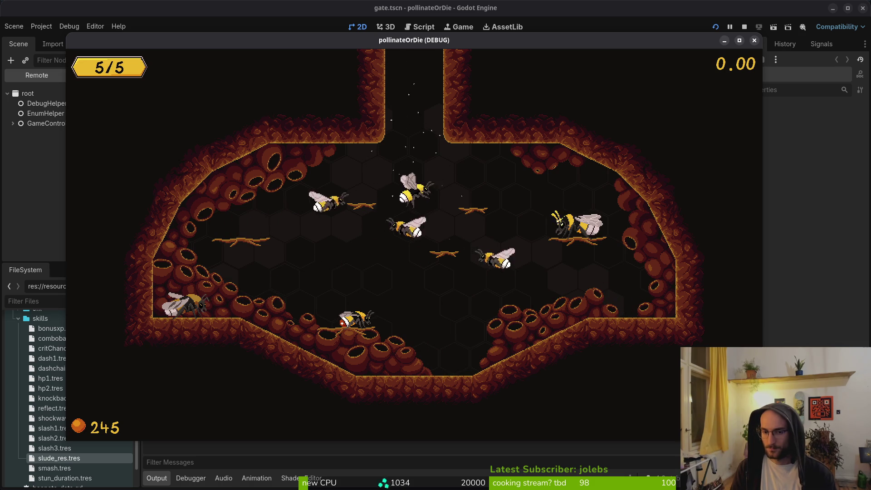
{"action": "key", "text": "w"}
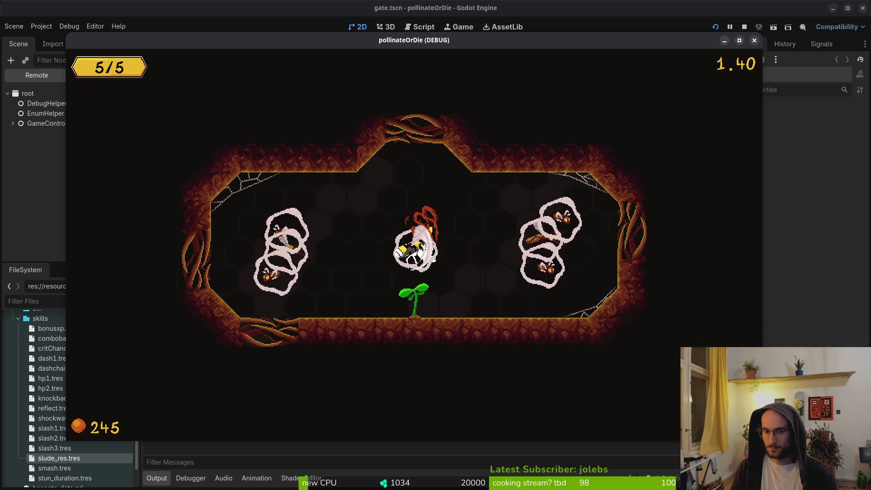
Play the level, flying around the plant, collecting gems and attacking enemies.
{"action": "key", "text": "s"}
{"action": "key", "text": "d"}
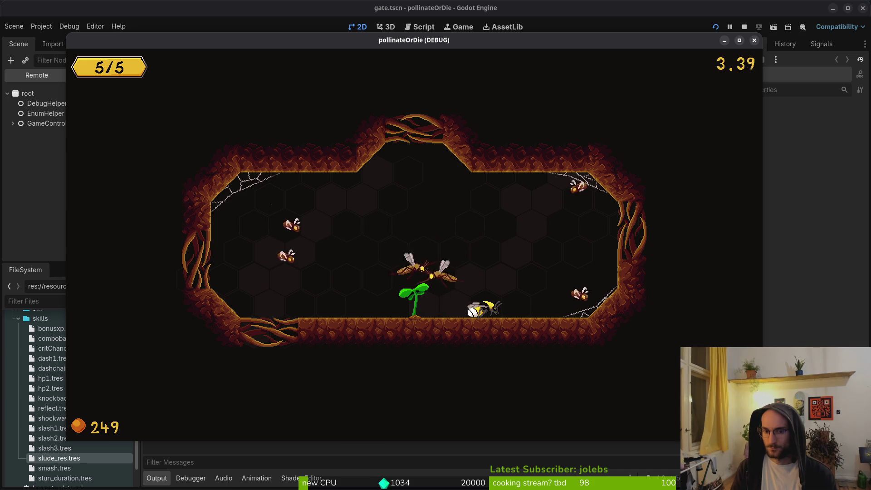
{"action": "key", "text": "a"}
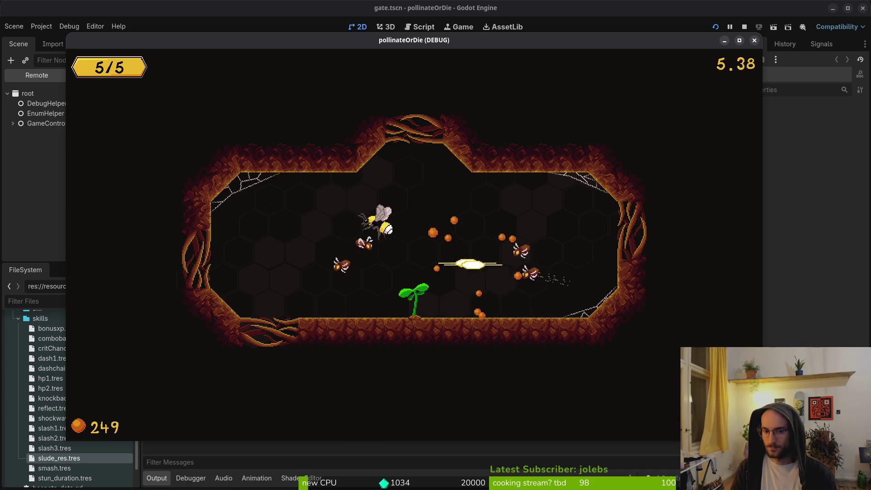
{"action": "key", "text": "d"}
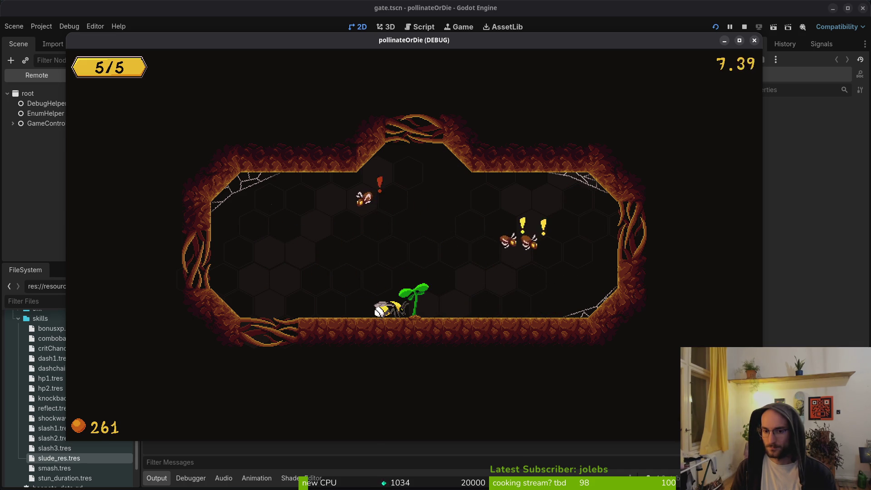
{"action": "key", "text": "w"}
{"action": "key", "text": "s"}
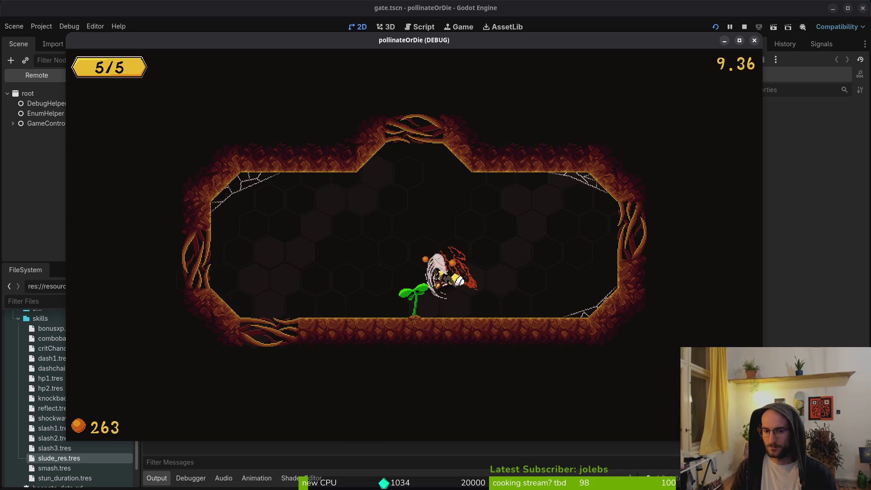
{"action": "key", "text": "s"}
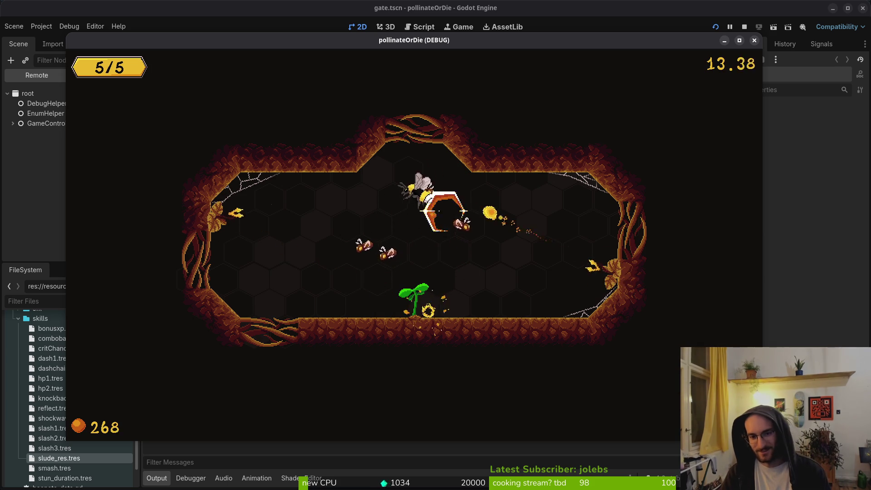
{"action": "key", "text": "w"}
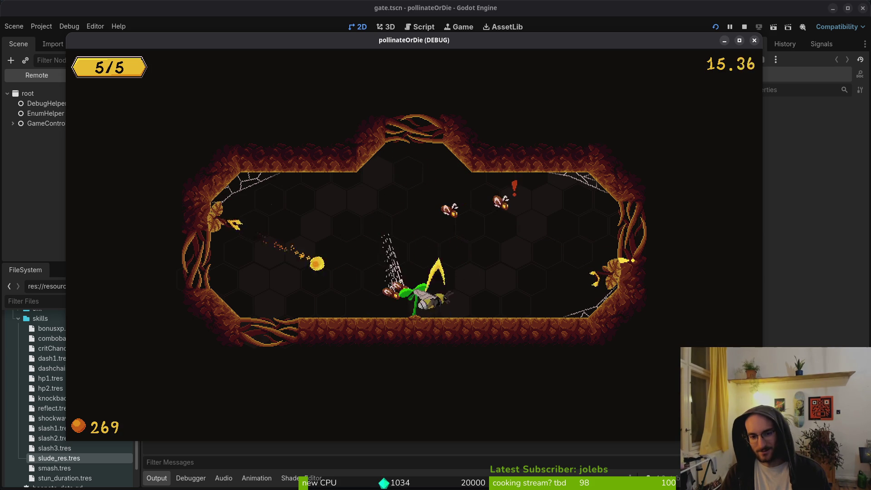
{"action": "key", "text": "s"}
{"action": "key", "text": "w"}
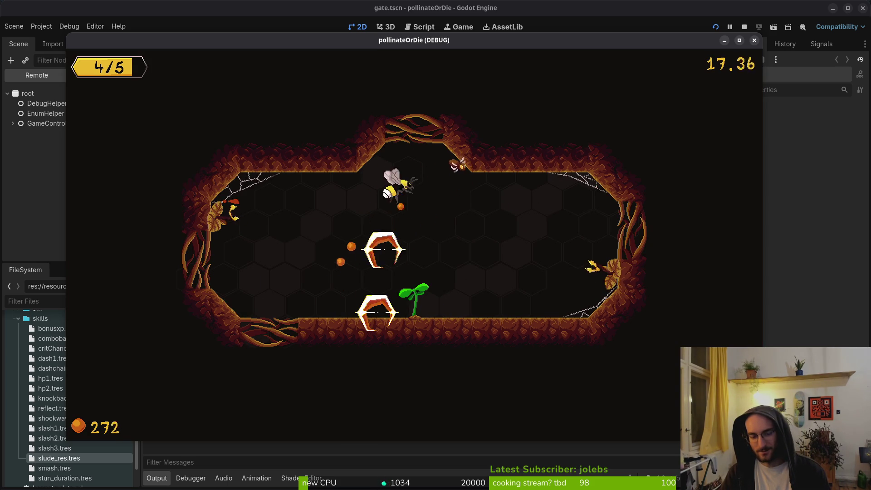
Pause and resume, then quit to the main menu through the pause menu's quit option.
{"action": "key", "text": "s"}
{"action": "key", "text": "Escape"}
{"action": "key", "text": "Down"}
{"action": "key", "text": "Up"}
{"action": "key", "text": "Return"}
{"action": "key", "text": "Escape"}
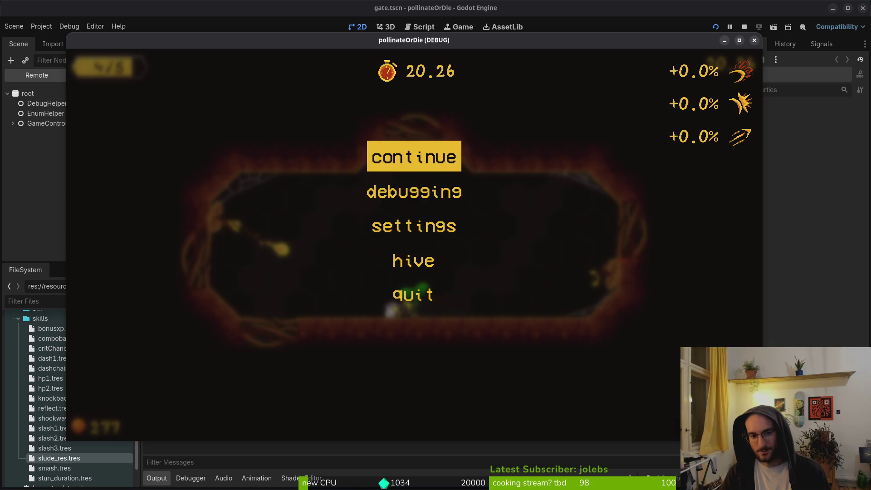
{"action": "key", "text": "Down"}
{"action": "key", "text": "Down"}
{"action": "key", "text": "Down"}
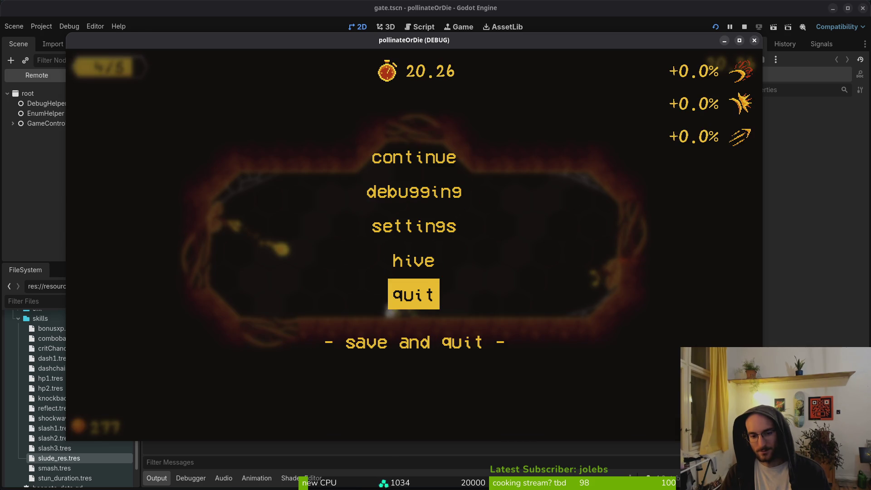
{"action": "key", "text": "Return"}
{"action": "key", "text": "Left"}
{"action": "key", "text": "Return"}
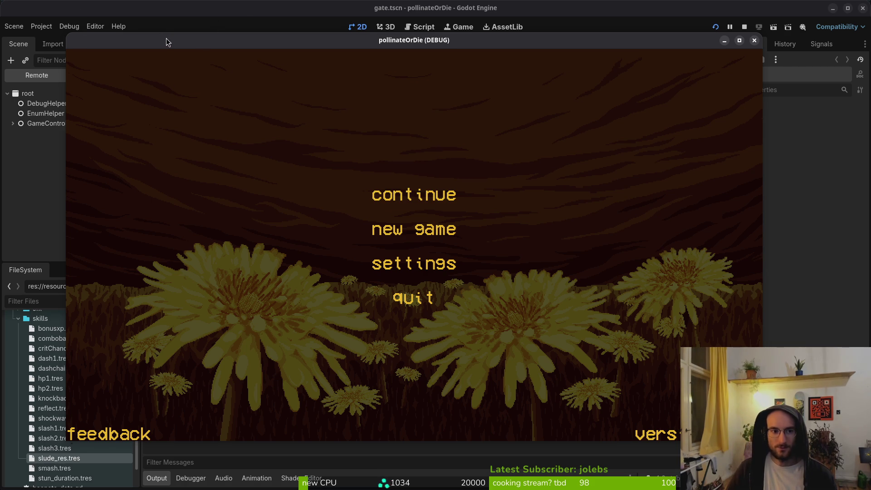
Expand GameController > gui > home in the editor's Remote scene tree.
{"action": "left_click_drag", "start_coordinate": [164, 37], "coordinate": [198, 42]}
{"action": "left_click", "coordinate": [36, 205]}
{"action": "left_click", "coordinate": [13, 123]}
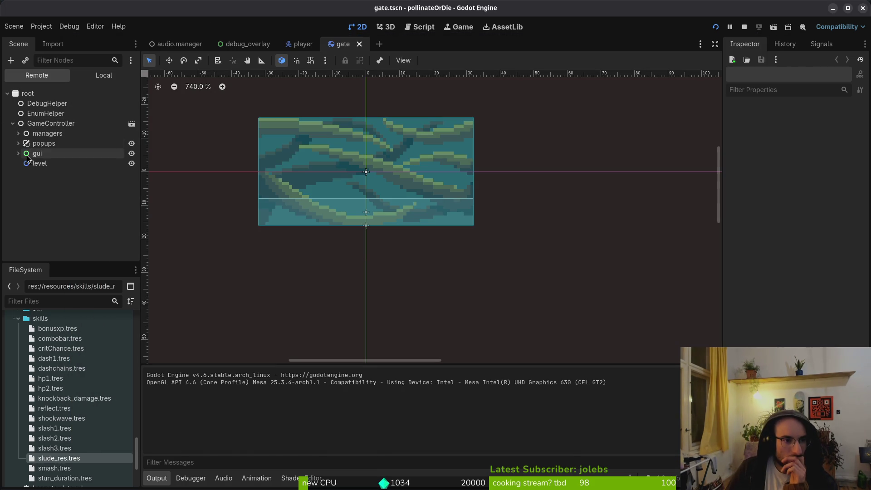
{"action": "left_click", "coordinate": [18, 153]}
{"action": "left_click", "coordinate": [23, 164]}
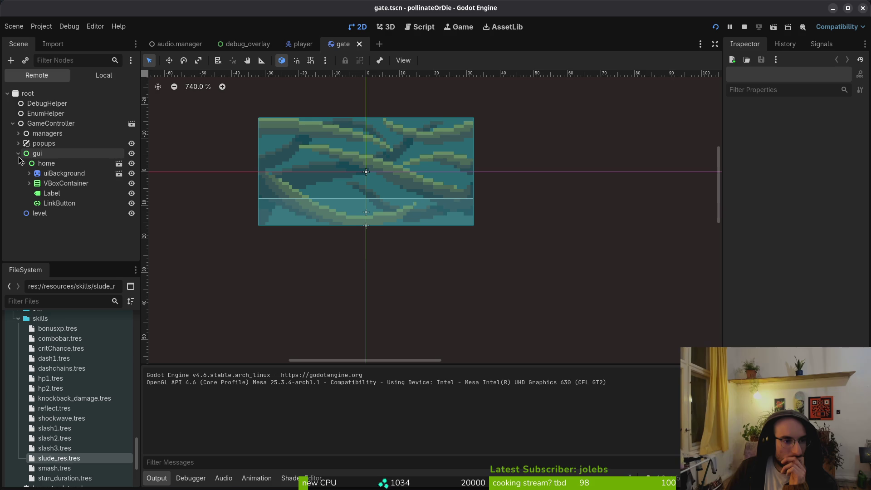
Close the game, relaunch it, and continue the saved game into the hive.
{"action": "key", "text": "alt+Tab"}
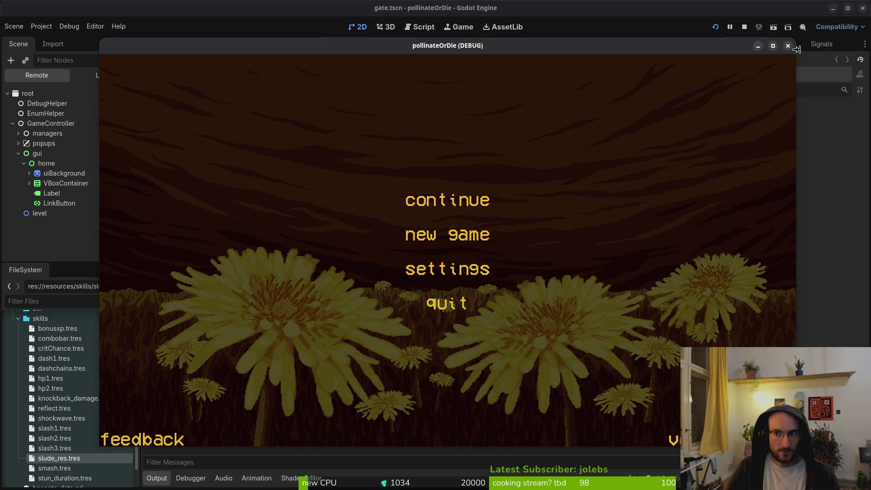
{"action": "left_click", "coordinate": [787, 46]}
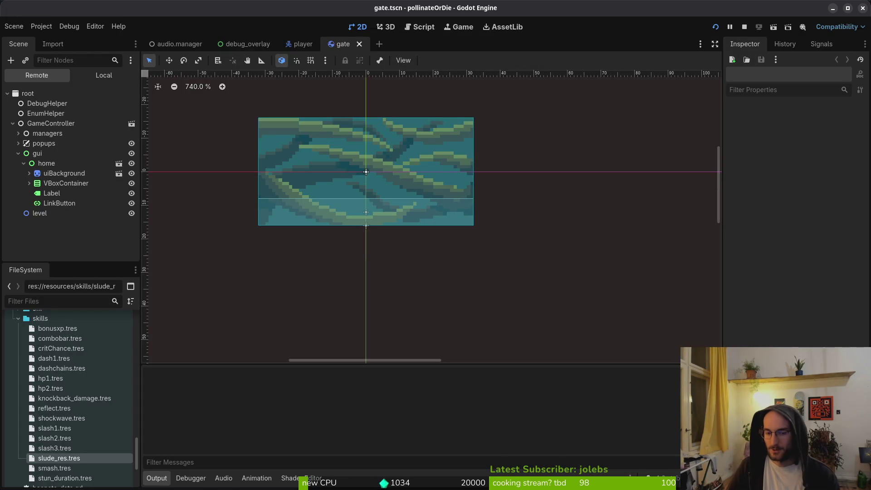
{"action": "key", "text": "alt+Tab"}
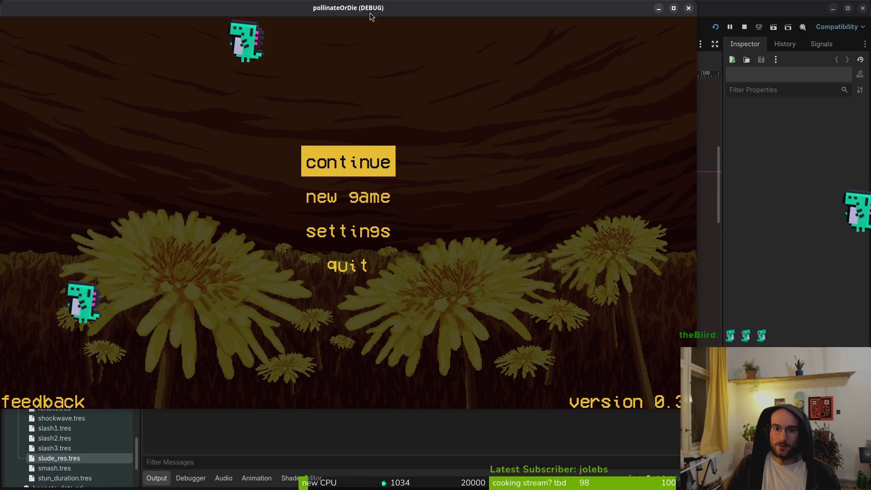
{"action": "key", "text": "Return"}
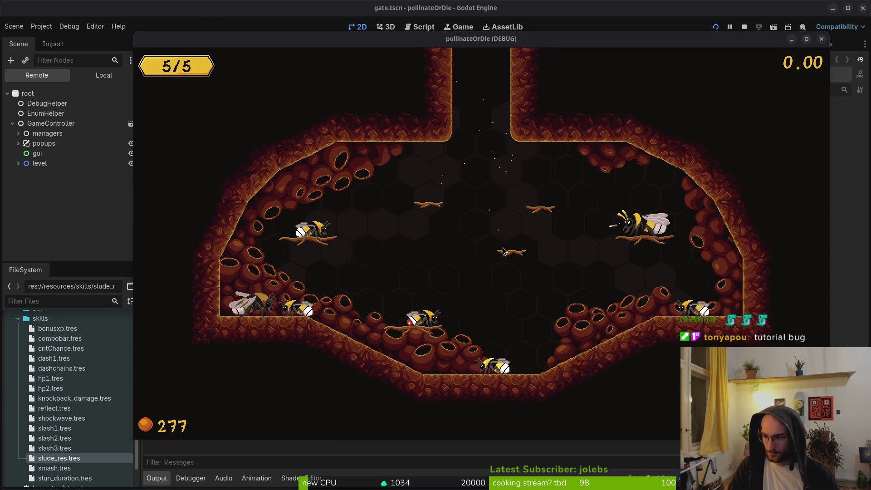
{"action": "key", "text": "alt+Tab"}
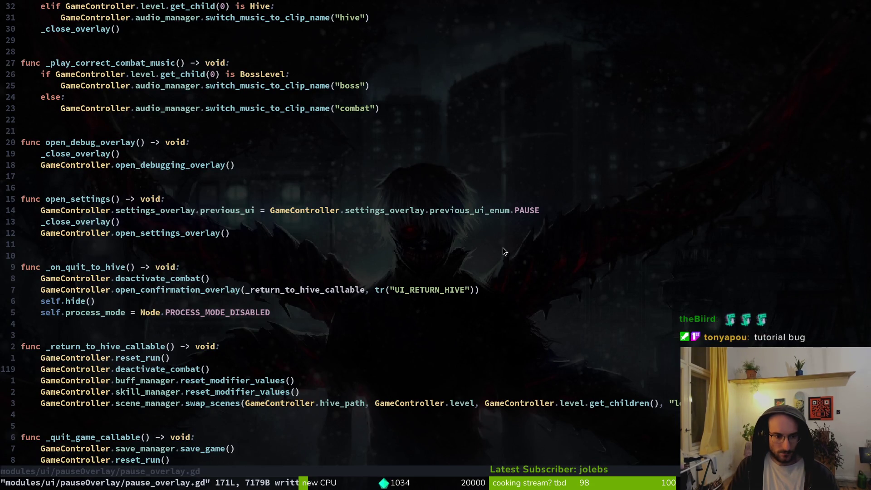
Delete the deactivate_combat line, then inspect the BossLevel music branch nearby.
{"action": "key", "text": "shift+v"}
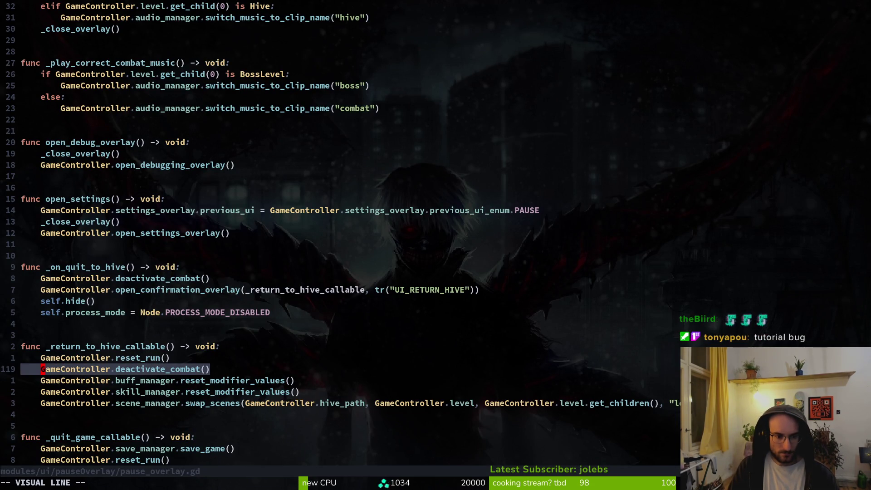
{"action": "key", "text": "d"}
{"action": "key", "text": "Return"}
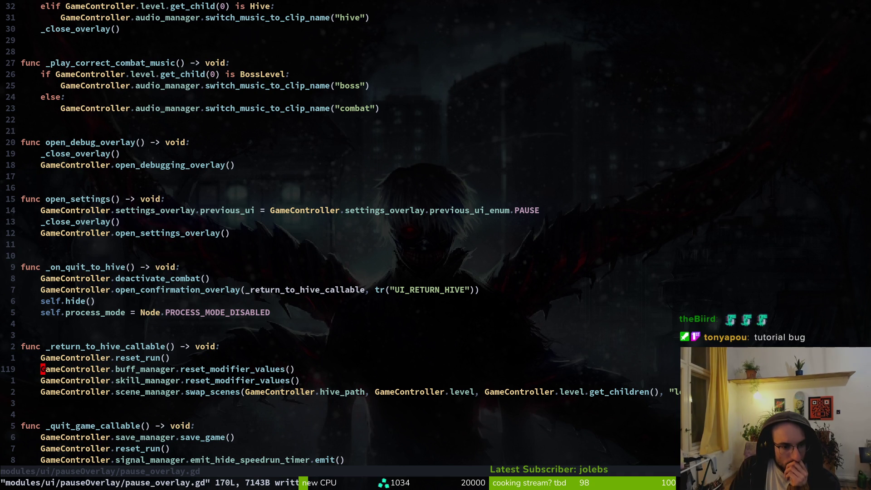
{"action": "key", "text": "k"}
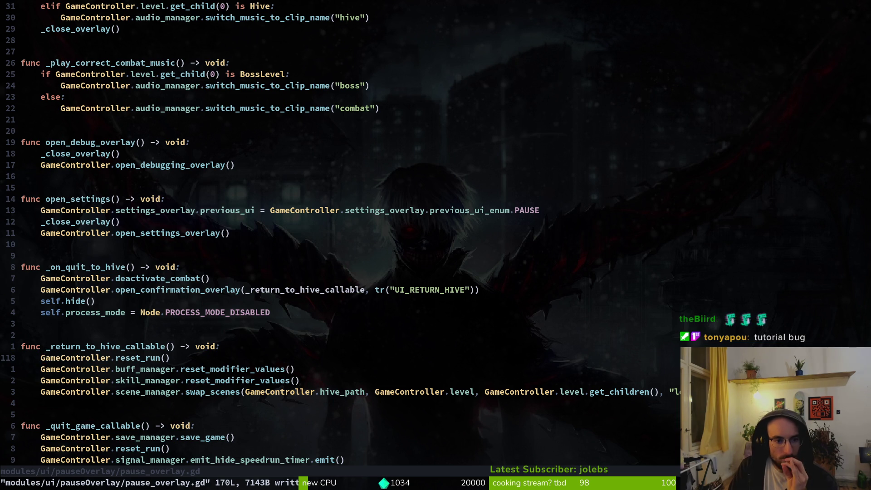
{"action": "key", "text": "braceleft"}
{"action": "key", "text": "braceleft"}
{"action": "key", "text": "braceleft"}
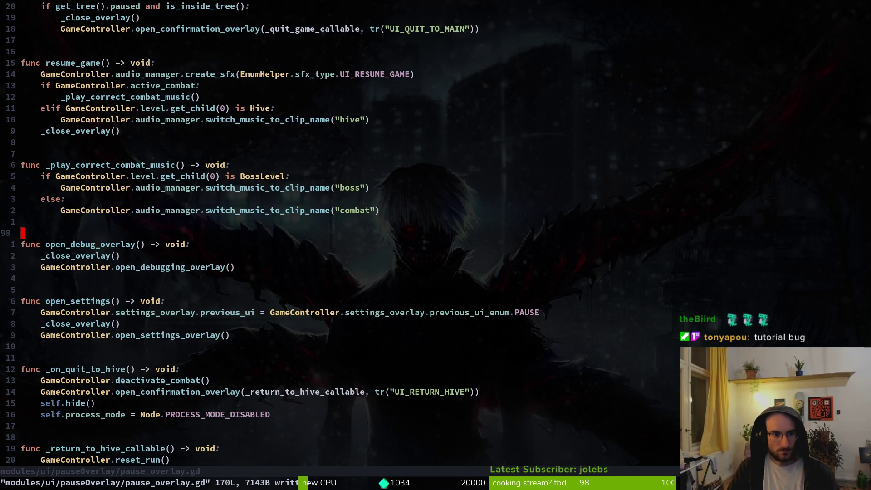
{"action": "key", "text": "k"}
{"action": "key", "text": "k"}
{"action": "key", "text": "k"}
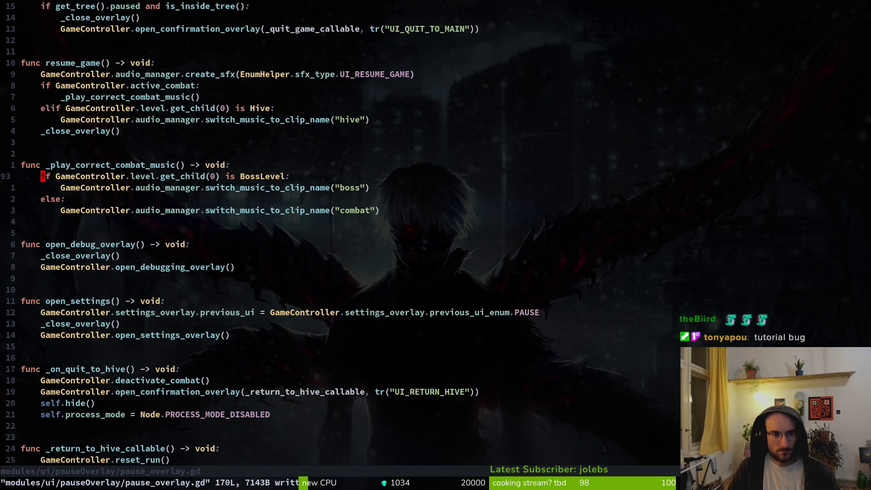
{"action": "key", "text": "V"}
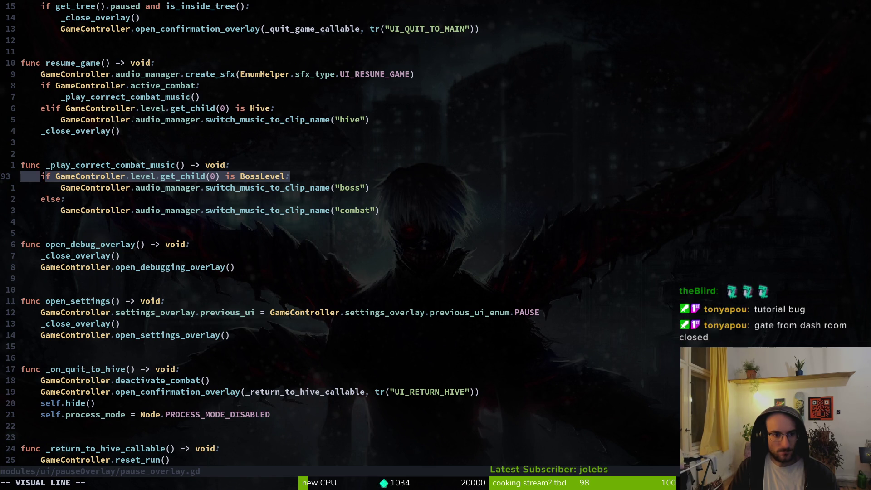
{"action": "key", "text": "y"}
Delete the empty line inside open_overlay below mute_ui_sfx and save pause_overlay.gd.
{"action": "key", "text": "2"}
{"action": "key", "text": "0"}
{"action": "key", "text": "k"}
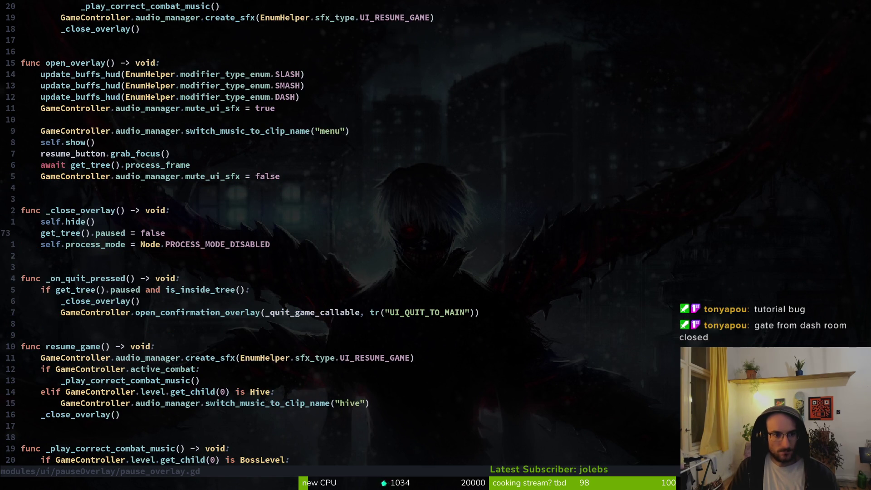
{"action": "key", "text": "j"}
{"action": "key", "text": "j"}
{"action": "key", "text": "j"}
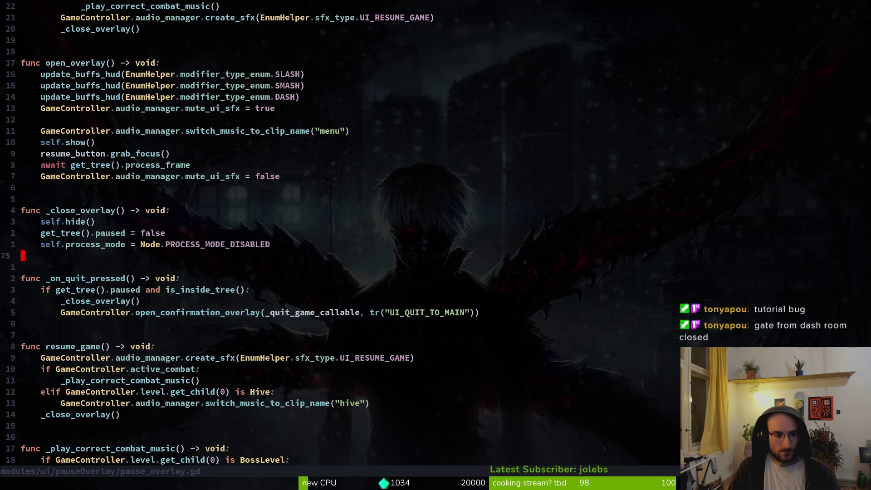
{"action": "key", "text": "k"}
{"action": "key", "text": "k"}
{"action": "key", "text": "k"}
{"action": "key", "text": "k"}
{"action": "key", "text": "k"}
{"action": "key", "text": "k"}
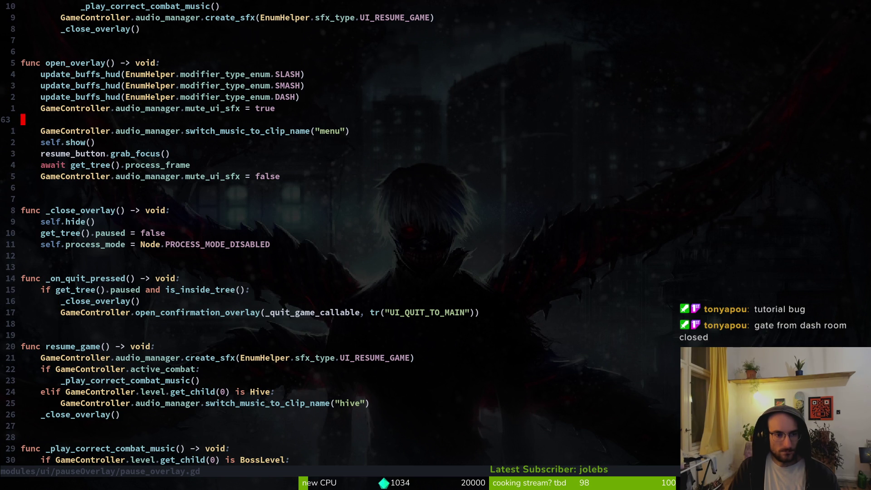
{"action": "key", "text": "d"}
{"action": "key", "text": "d"}
{"action": "key", "text": "ctrl+s"}
{"action": "key", "text": "k"}
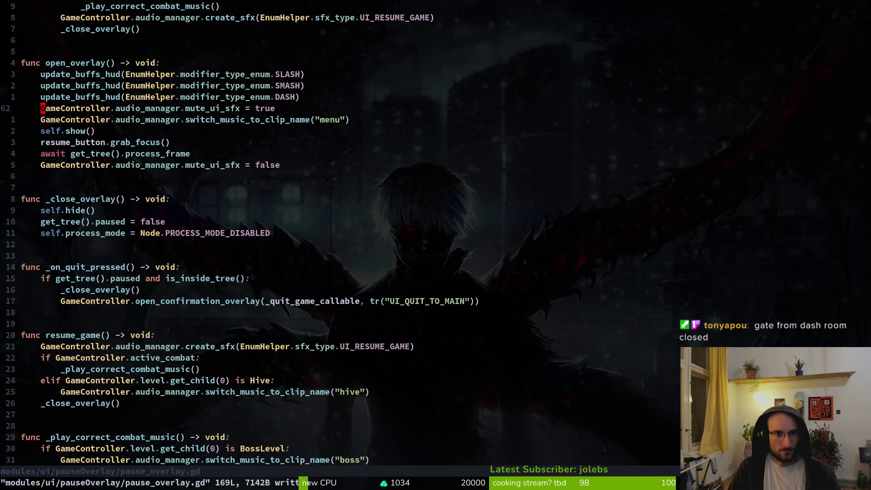
{"action": "key", "text": "w"}
{"action": "key", "text": "w"}
{"action": "key", "text": "w"}
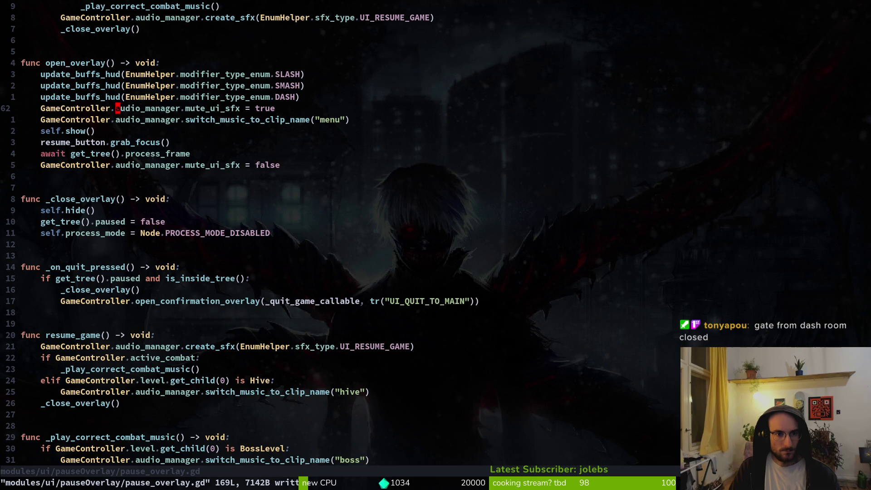
{"action": "key", "text": "k"}
{"action": "key", "text": "k"}
{"action": "key", "text": "k"}
{"action": "key", "text": "k"}
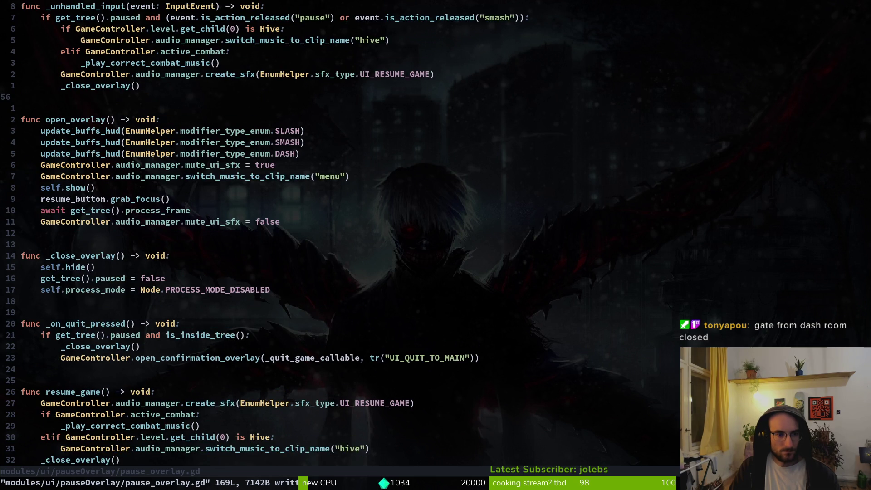
Yank the four-line hive/combat music branch in _unhandled_input.
{"action": "key", "text": "k"}
{"action": "key", "text": "k"}
{"action": "key", "text": "k"}
{"action": "key", "text": "j"}
{"action": "key", "text": "j"}
{"action": "key", "text": "k"}
{"action": "key", "text": "k"}
{"action": "key", "text": "k"}
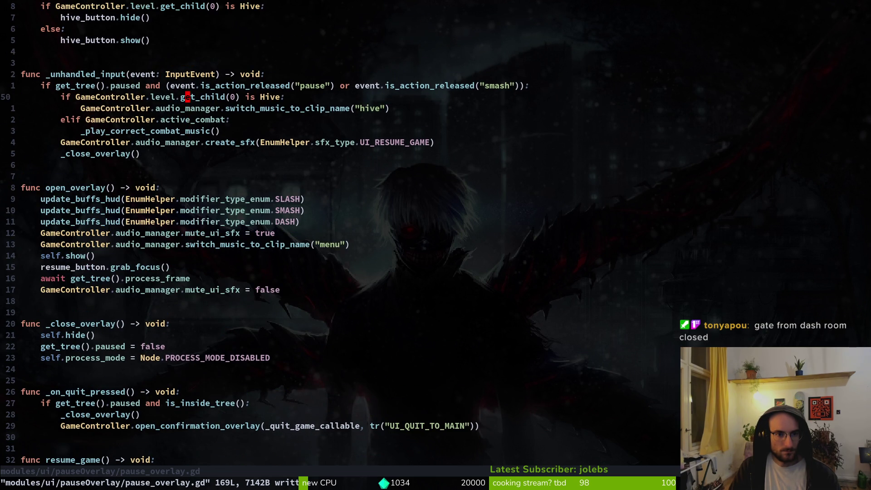
{"action": "key", "text": "shift+v"}
{"action": "key", "text": "j"}
{"action": "key", "text": "j"}
{"action": "key", "text": "j"}
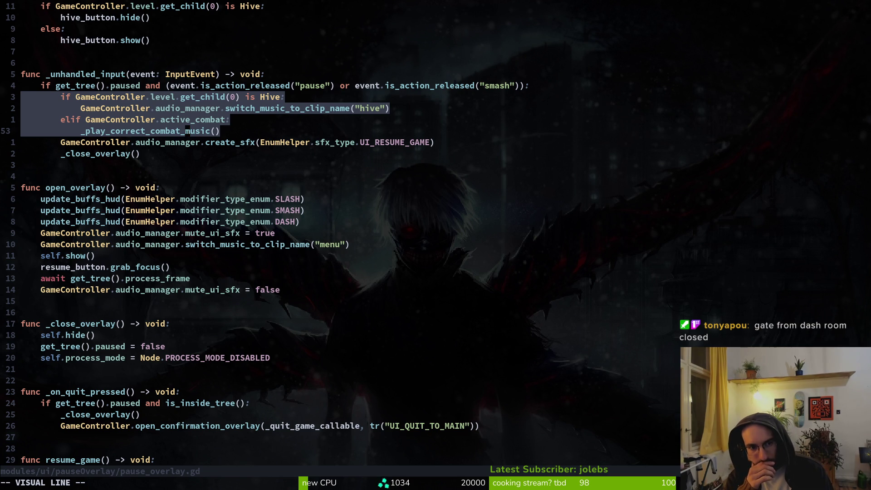
{"action": "key", "text": "Escape"}
{"action": "key", "text": "k"}
{"action": "key", "text": "k"}
{"action": "key", "text": "k"}
{"action": "key", "text": "shift+v"}
{"action": "key", "text": "j"}
{"action": "key", "text": "j"}
{"action": "key", "text": "j"}
{"action": "key", "text": "y"}
Look over _close_overlay, then reselect and inspect the hive/combat music branch.
{"action": "key", "text": "ctrl+d"}
{"action": "key", "text": "z"}
{"action": "key", "text": "z"}
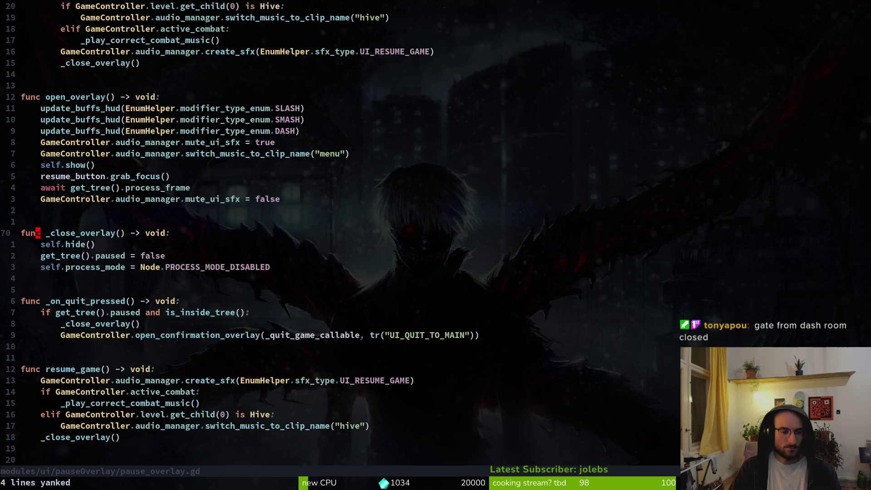
{"action": "key", "text": "ctrl+u"}
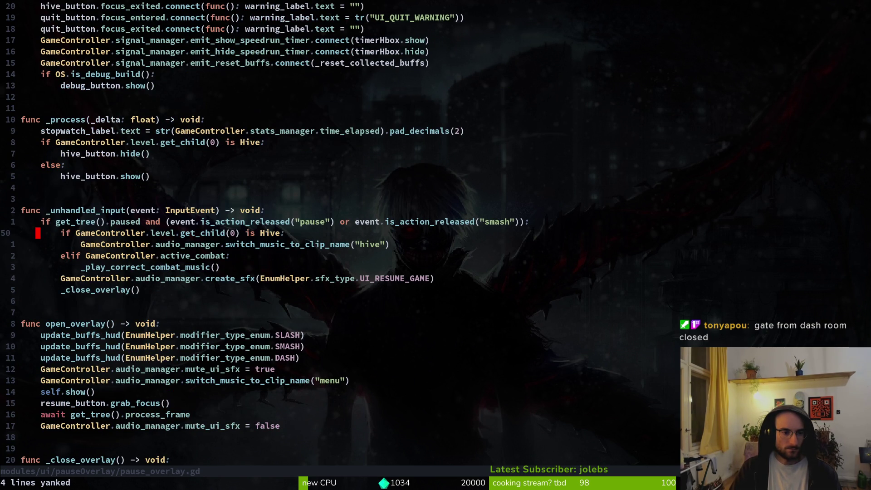
{"action": "key", "text": "j"}
{"action": "key", "text": "j"}
{"action": "key", "text": "j"}
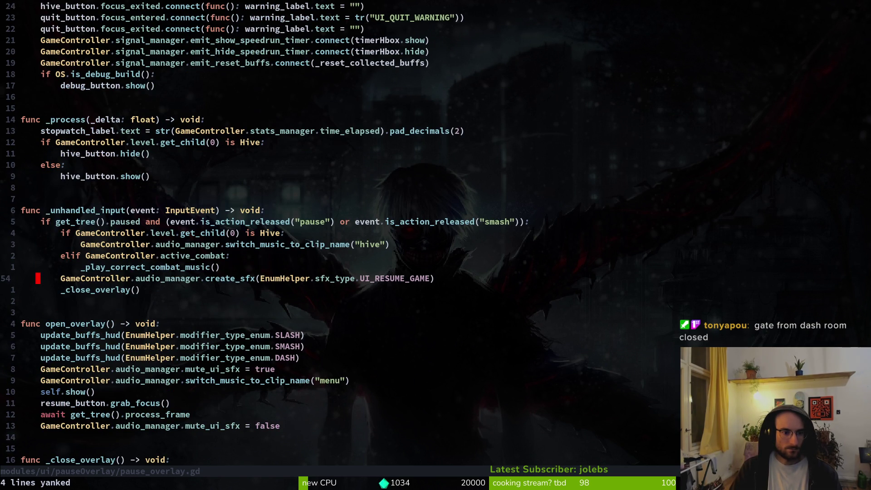
{"action": "key", "text": "k"}
{"action": "key", "text": "k"}
{"action": "key", "text": "k"}
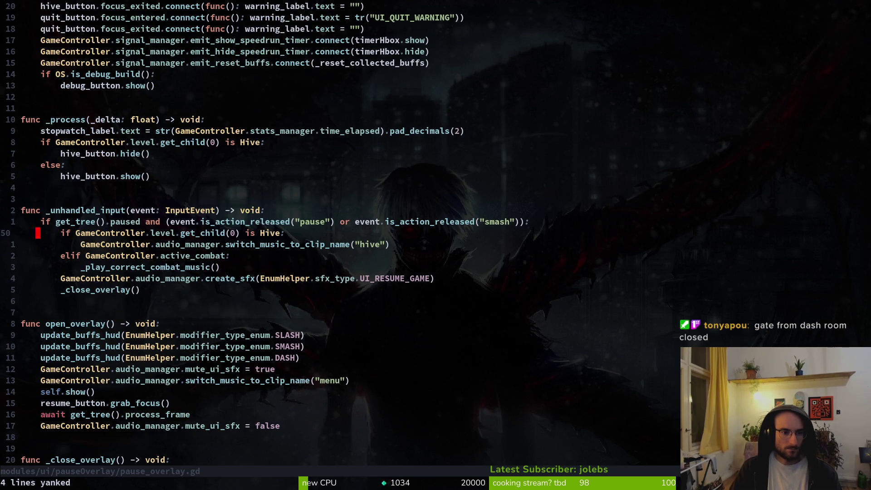
{"action": "key", "text": "j"}
{"action": "key", "text": "k"}
{"action": "key", "text": "shift+v"}
{"action": "key", "text": "j"}
{"action": "key", "text": "j"}
{"action": "key", "text": "j"}
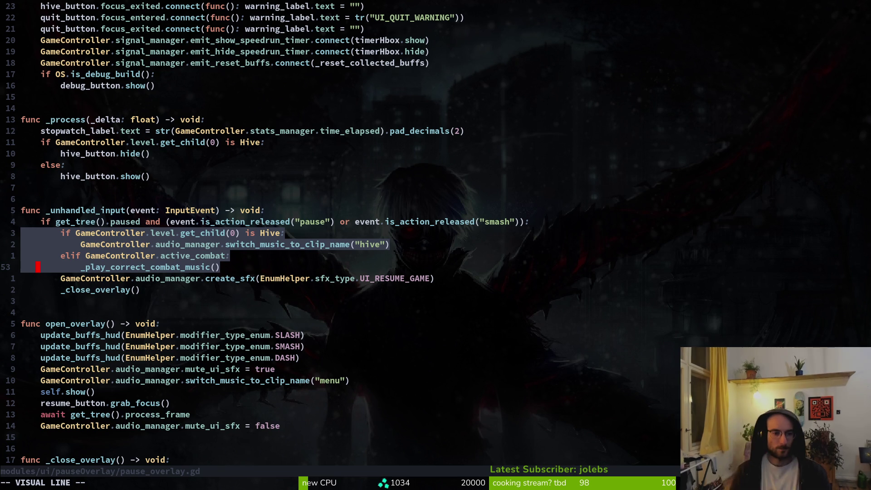
{"action": "key", "text": "Escape"}
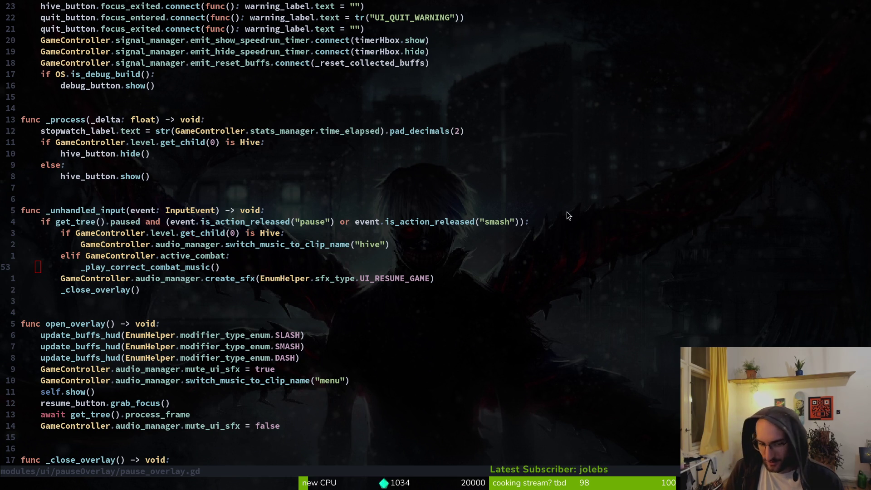
Save pause_overlay.gd and bring up the project file finder.
{"action": "key", "text": "ctrl+s"}
{"action": "key", "text": "space"}
{"action": "key", "text": "f"}
{"action": "key", "text": "f"}
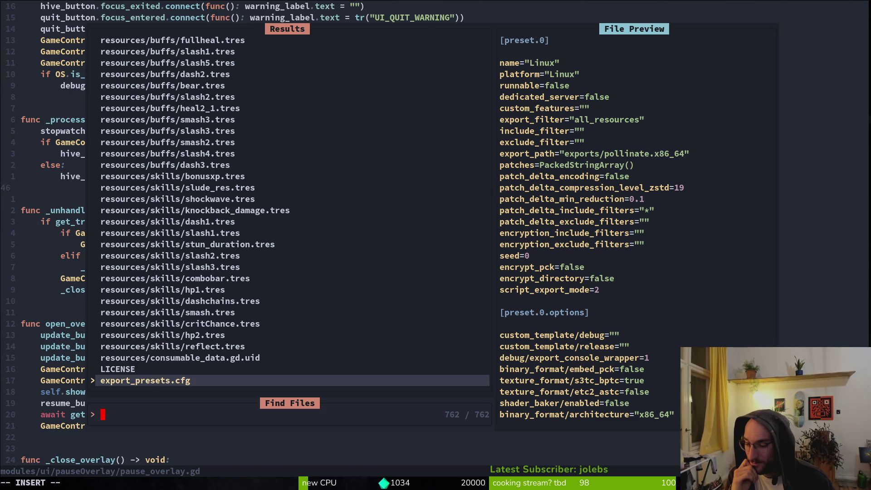
Open tutorial_4.gd via 'tut4' and inspect its dialog-finished connect line.
{"action": "type", "text": "tut4"}
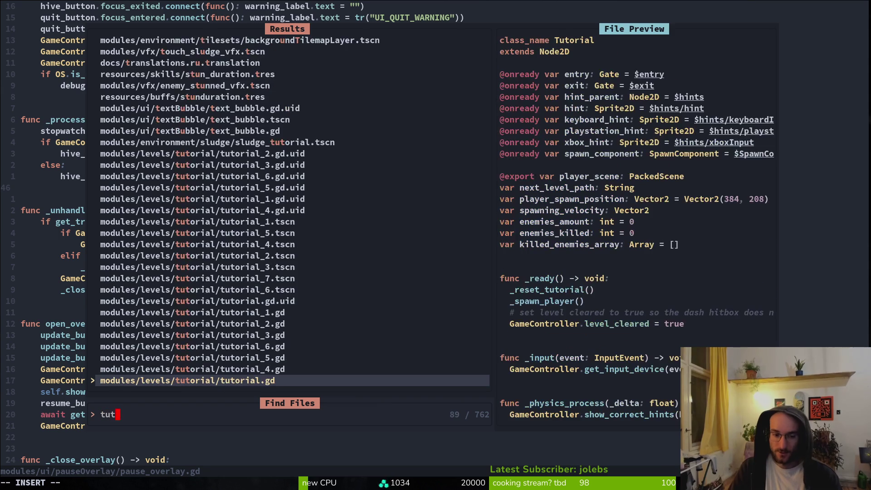
{"action": "key", "text": "Return"}
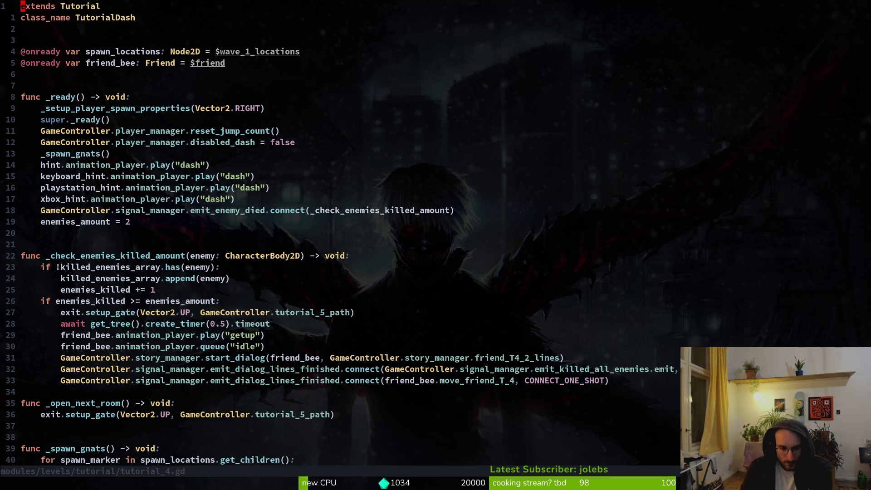
{"action": "key", "text": "braceright"}
{"action": "key", "text": "braceright"}
{"action": "key", "text": "braceright"}
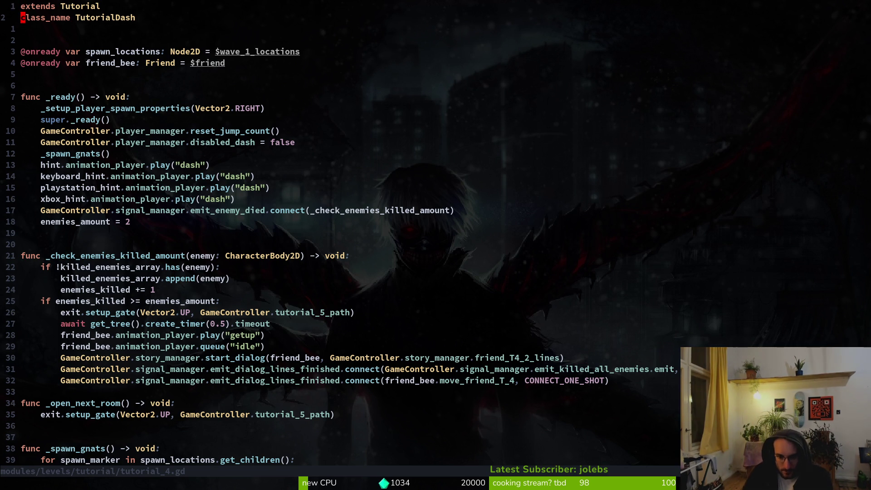
{"action": "key", "text": "1"}
{"action": "key", "text": "1"}
{"action": "key", "text": "j"}
{"action": "key", "text": "j"}
{"action": "key", "text": "k"}
{"action": "key", "text": "j"}
{"action": "key", "text": "shift+v"}
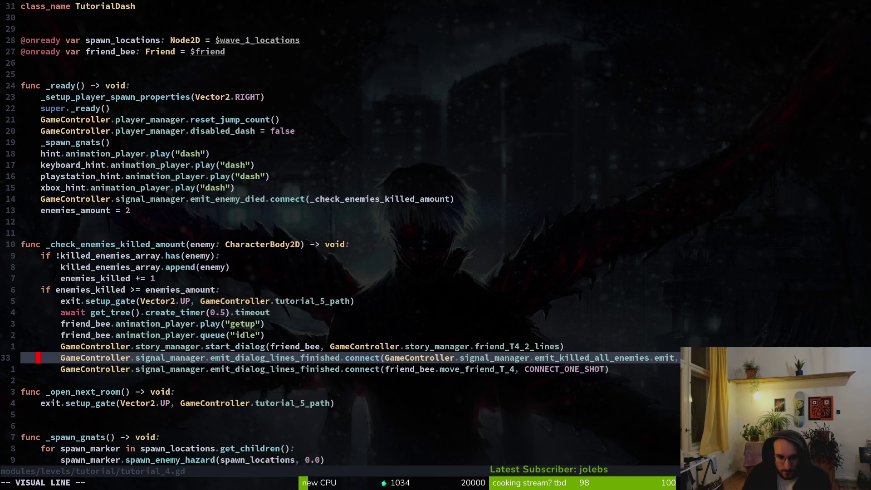
{"action": "key", "text": "y"}
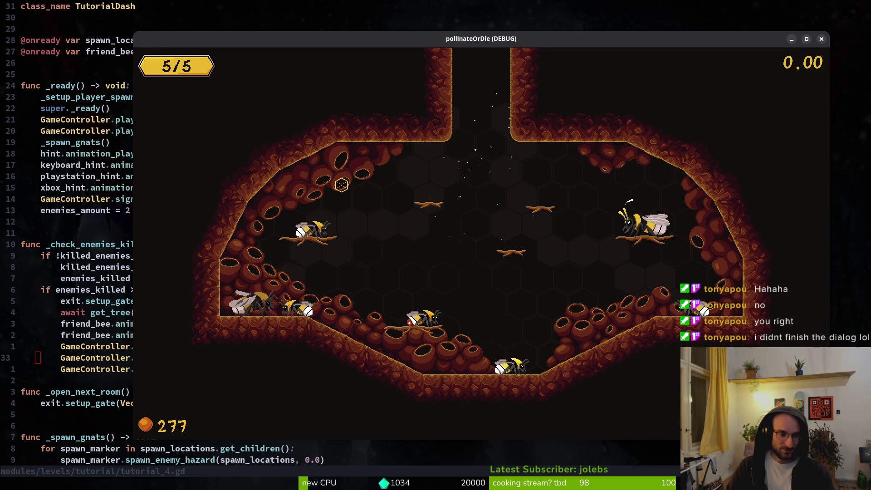
Close the game window, save tutorial_4.gd, and return to pause_overlay.gd's hive check.
{"action": "key", "text": "alt+F4"}
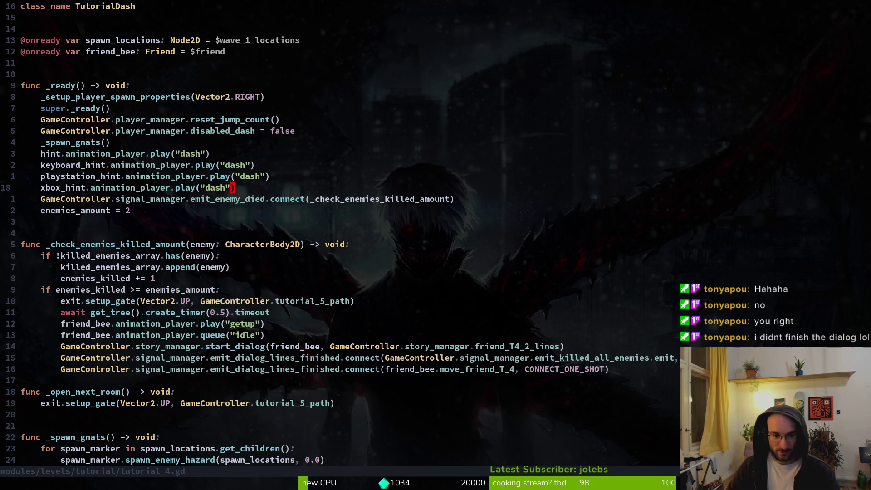
{"action": "key", "text": "ctrl+s"}
{"action": "key", "text": "ctrl+o"}
{"action": "key", "text": "j"}
{"action": "key", "text": "j"}
Copy the hive/combat music branch and save pause_overlay.gd.
{"action": "key", "text": "j"}
{"action": "key", "text": "shift+v"}
{"action": "key", "text": "j"}
{"action": "key", "text": "j"}
{"action": "key", "text": "j"}
{"action": "key", "text": "y"}
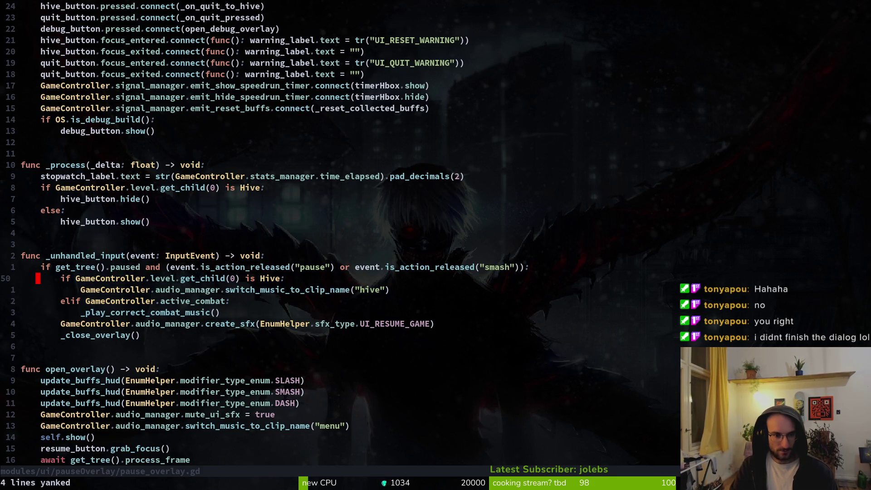
{"action": "key", "text": "ctrl+s"}
In resume_game, move the hive music check above the combat check.
{"action": "key", "text": "ctrl+d"}
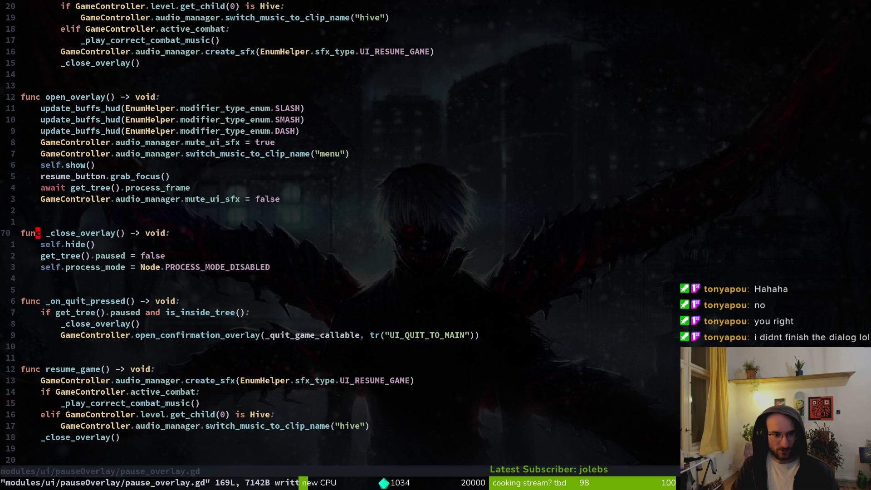
{"action": "key", "text": "j"}
{"action": "key", "text": "j"}
{"action": "key", "text": "j"}
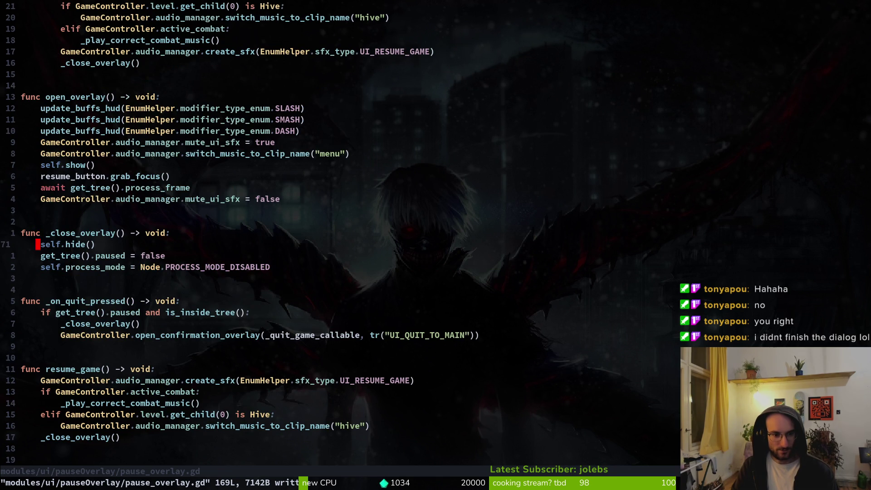
{"action": "key", "text": "j"}
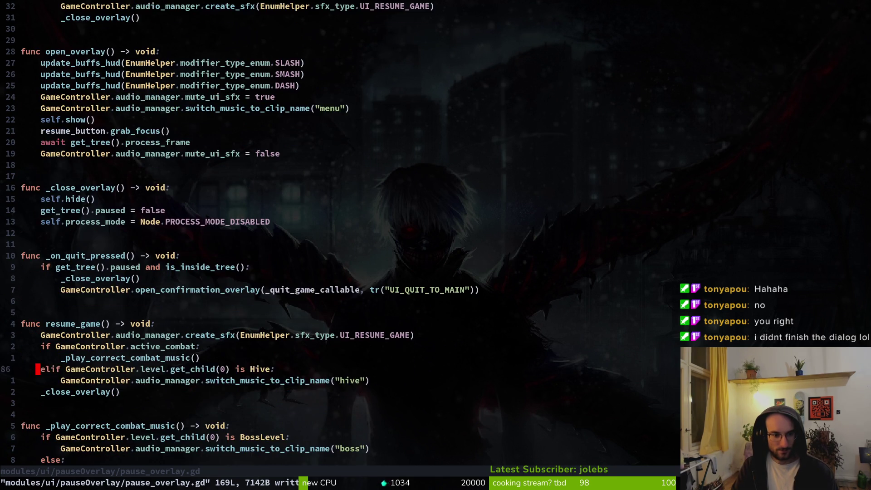
{"action": "key", "text": "shift+v"}
{"action": "key", "text": "j"}
{"action": "key", "text": "d"}
{"action": "key", "text": "k"}
{"action": "key", "text": "k"}
{"action": "key", "text": "P"}
{"action": "key", "text": "j"}
{"action": "key", "text": "j"}
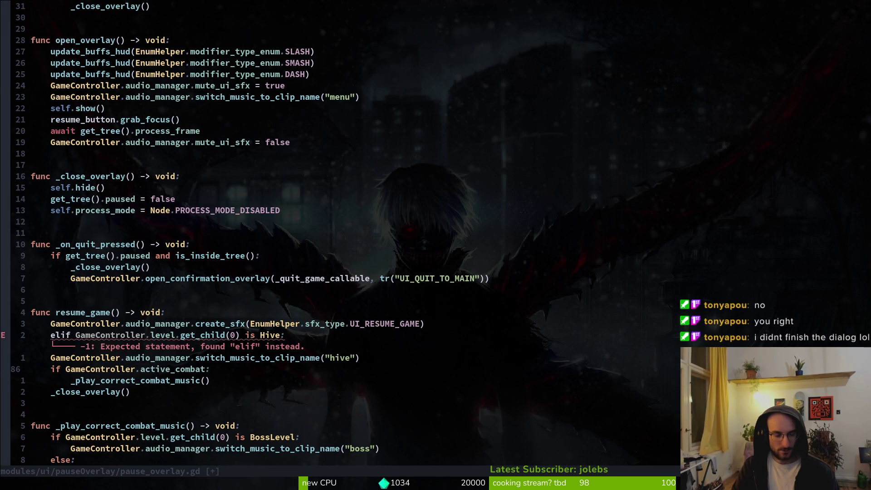
Make the Hive check a plain if and the active_combat check an elif, then save.
{"action": "key", "text": "k"}
{"action": "key", "text": "k"}
{"action": "key", "text": "k"}
{"action": "type", "text": "j"}
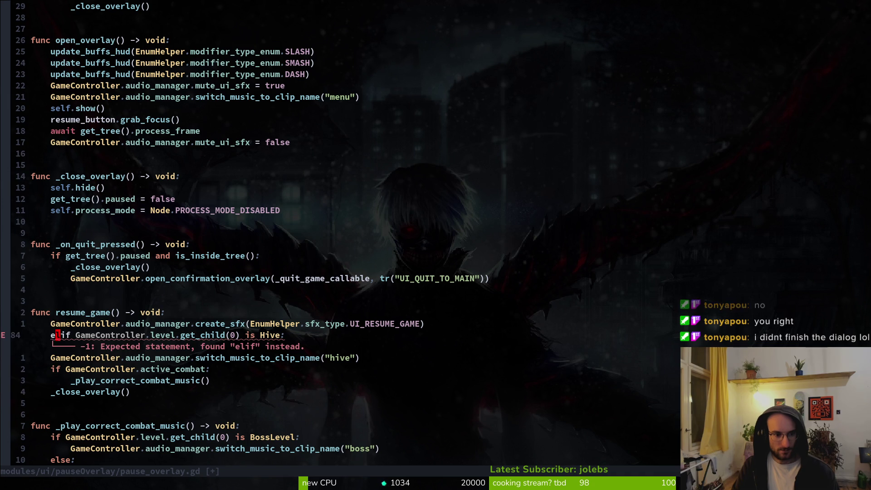
{"action": "type", "text": "cwif"}
{"action": "key", "text": "Escape"}
{"action": "type", "text": "jjiel"}
{"action": "key", "text": "Escape"}
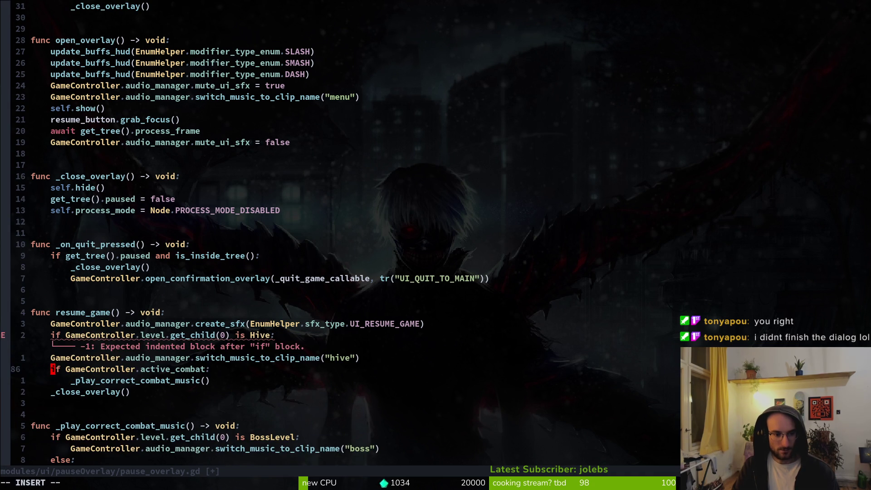
{"action": "key", "text": "k"}
{"action": "key", "text": ">"}
{"action": "key", "text": ">"}
{"action": "type", "text": ":w"}
{"action": "key", "text": "Return"}
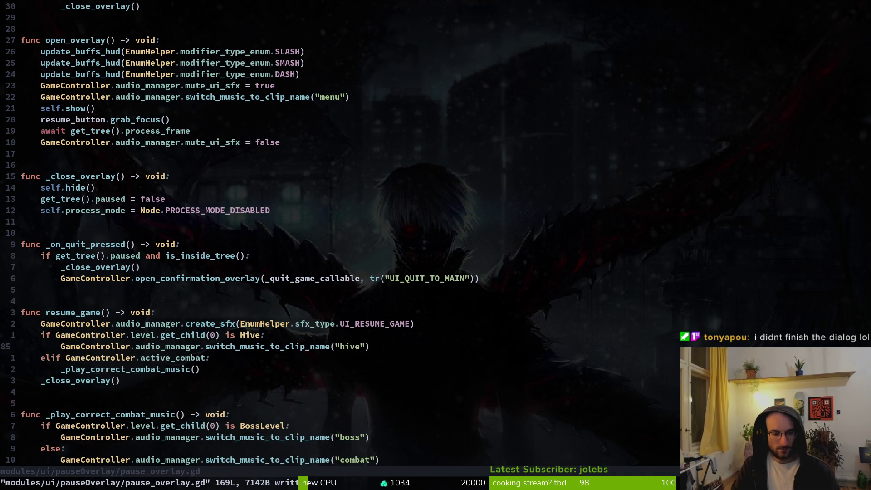
Below resume_game, start an unindented 'func _play_correct_game' declaration.
{"action": "key", "text": "j"}
{"action": "key", "text": "j"}
{"action": "key", "text": "j"}
{"action": "key", "text": "j"}
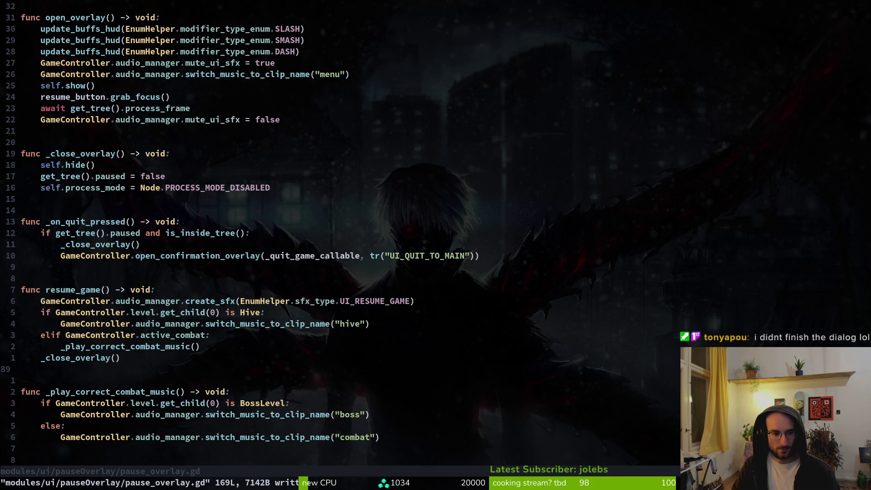
{"action": "key", "text": "o"}
{"action": "key", "text": "Return"}
{"action": "key", "text": "BackSpace"}
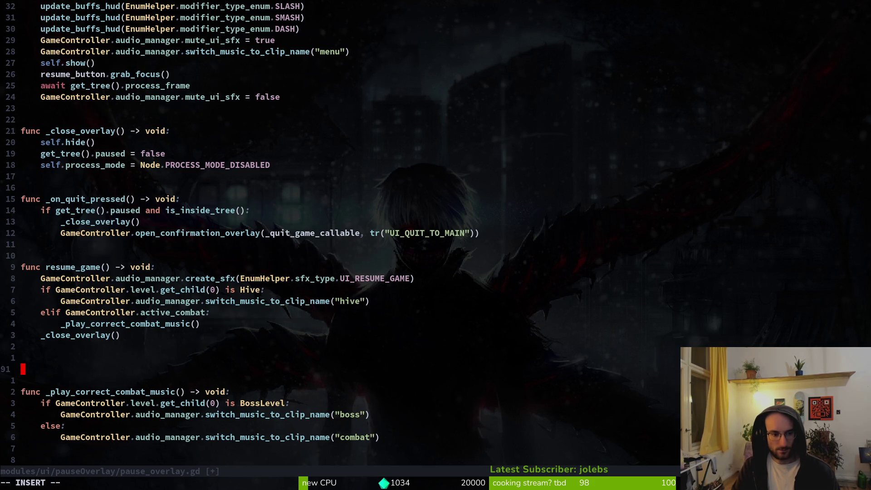
{"action": "type", "text": "func _p"}
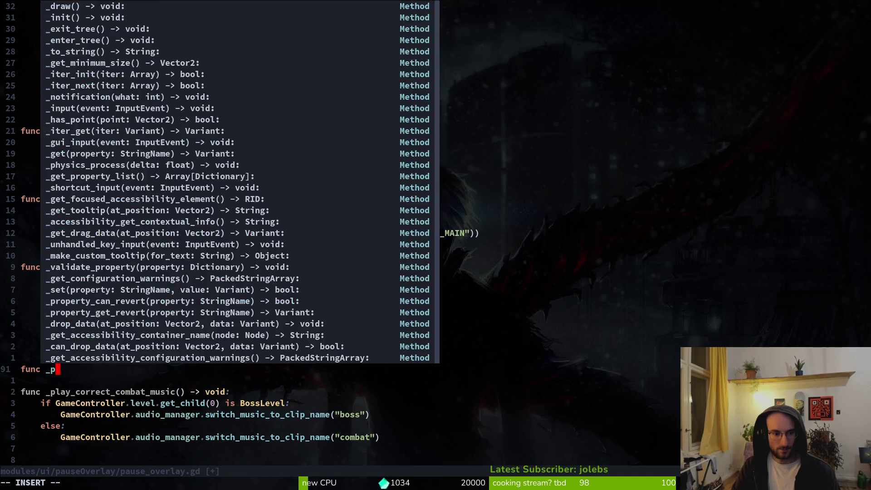
{"action": "type", "text": "lay_correct"}
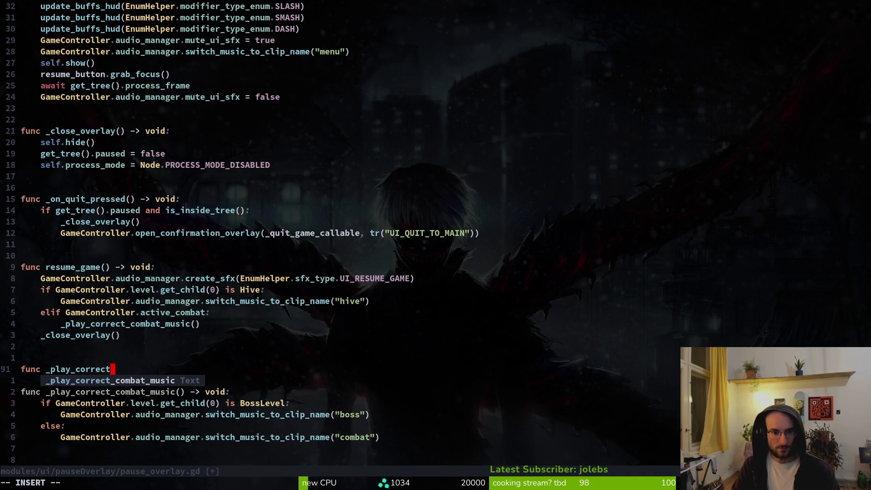
{"action": "type", "text": "_"}
{"action": "type", "text": "game"}
Rename the new declaration to 'func _resume_game_music() -> void:'.
{"action": "key", "text": "BackSpace"}
{"action": "key", "text": "BackSpace"}
{"action": "key", "text": "BackSpace"}
{"action": "type", "text": "resume_game_m"}
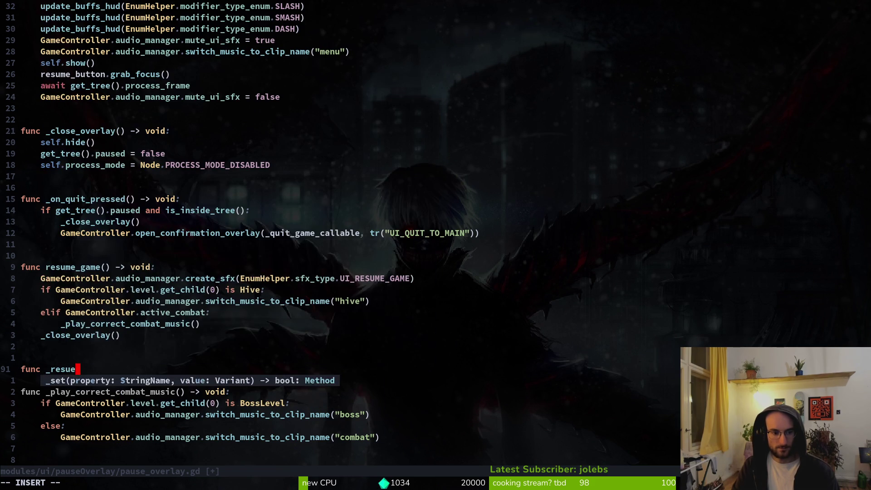
{"action": "type", "text": "usic"}
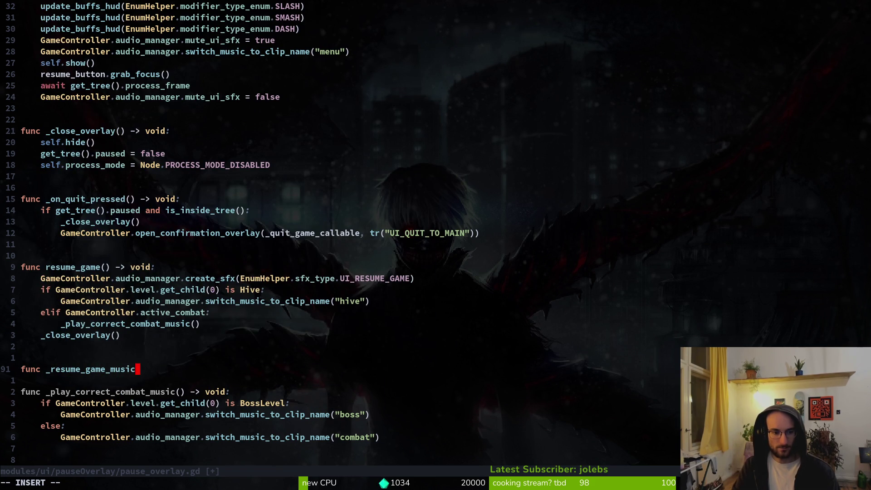
{"action": "type", "text": "() -> void:"}
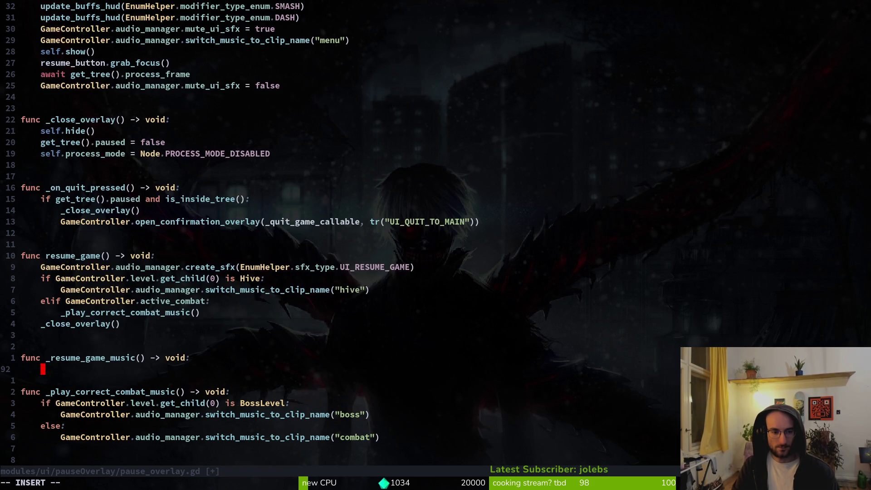
{"action": "key", "text": "Return"}
{"action": "key", "text": "Escape"}
Move the if/elif music block from resume_game into _resume_game_music.
{"action": "key", "text": "k"}
{"action": "key", "text": "k"}
{"action": "key", "text": "k"}
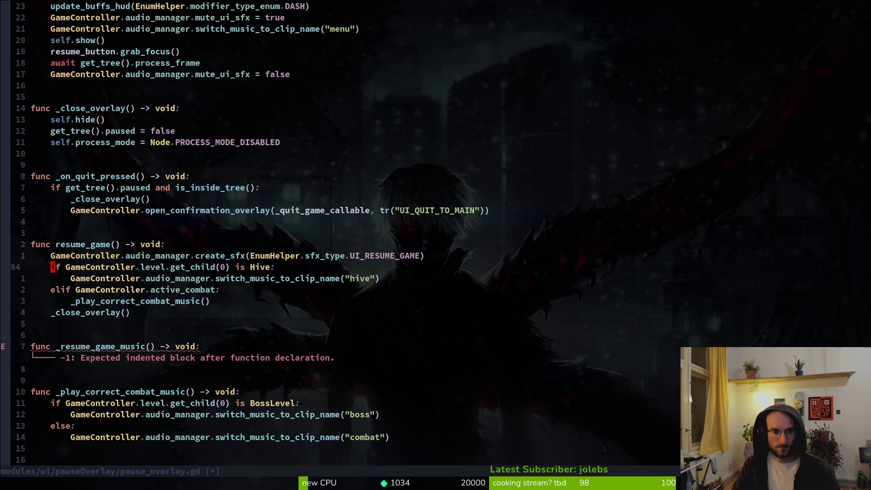
{"action": "key", "text": "j"}
{"action": "key", "text": "V"}
{"action": "key", "text": "j"}
{"action": "key", "text": "j"}
{"action": "key", "text": "j"}
{"action": "key", "text": "d"}
{"action": "key", "text": "j"}
{"action": "key", "text": "j"}
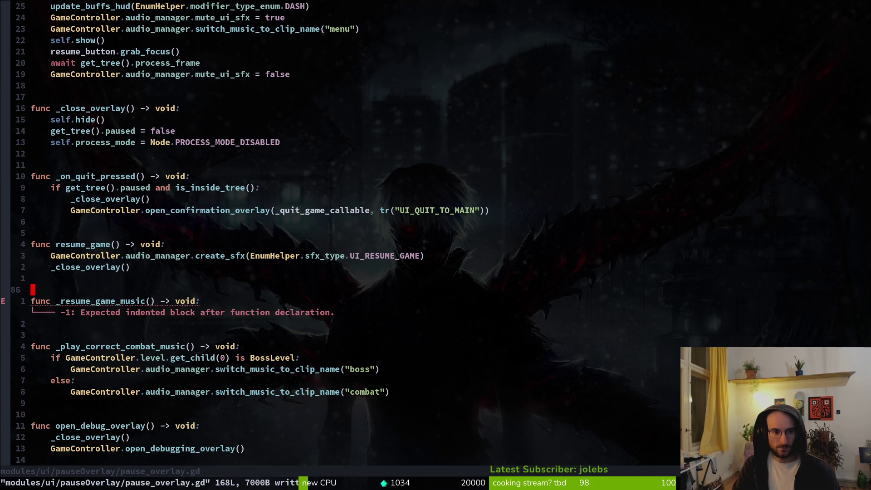
{"action": "key", "text": "j"}
{"action": "key", "text": "p"}
Add a _resume_game_music() call in resume_game and save.
{"action": "type", "text": "o"}
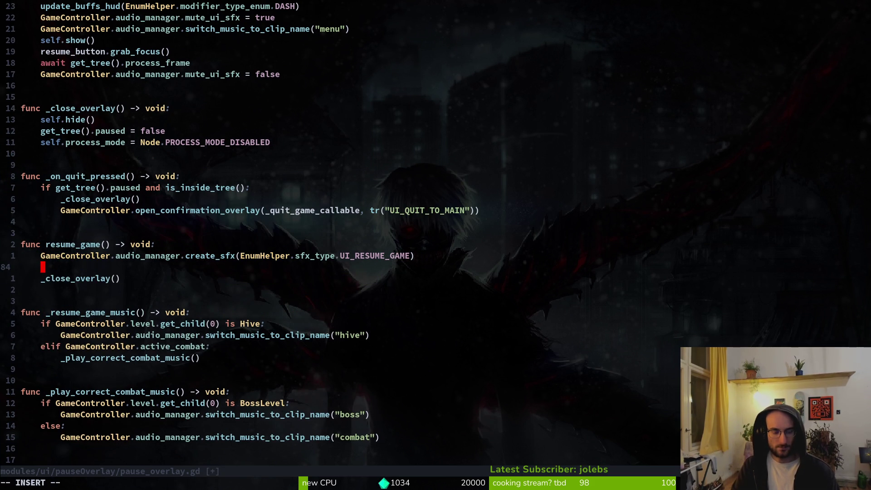
{"action": "type", "text": "_re"}
{"action": "key", "text": "Return"}
{"action": "key", "text": "Escape"}
{"action": "key", "text": "ctrl+s"}
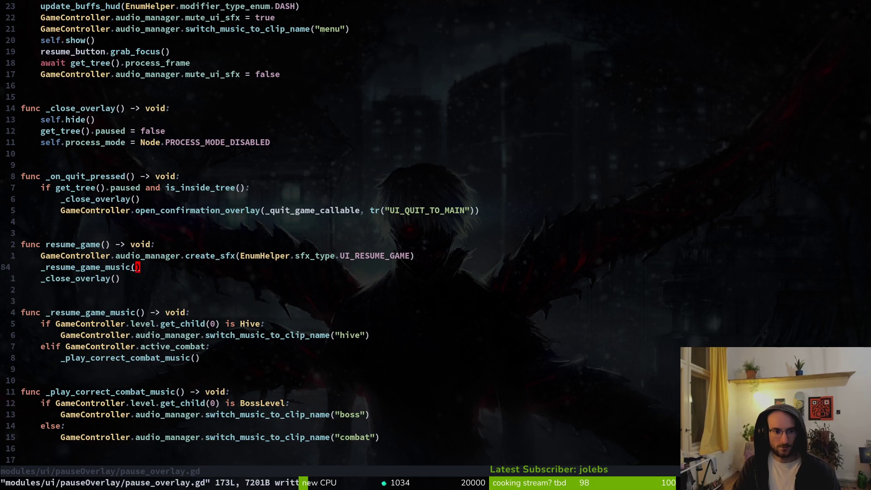
In _unhandled_input, call _resume_game_music() under the pause check and delete the old music block.
{"action": "key", "text": "ctrl+u"}
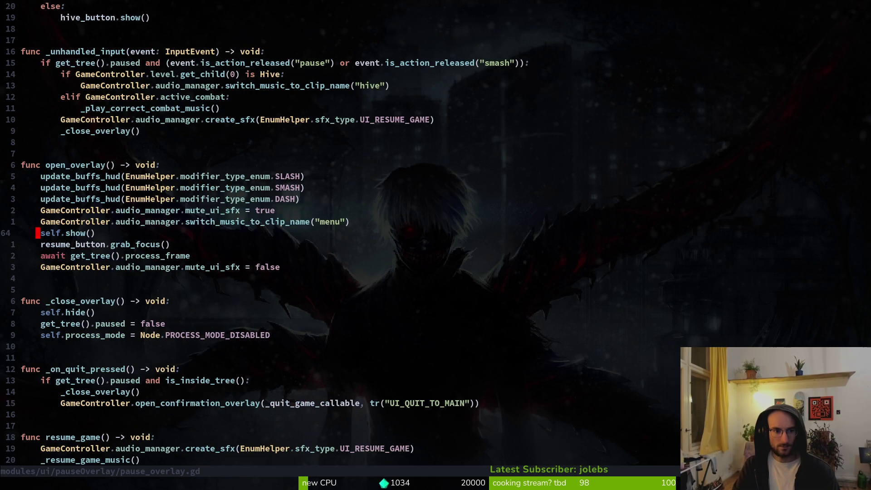
{"action": "key", "text": "ctrl+u"}
{"action": "key", "text": "j"}
{"action": "key", "text": "j"}
{"action": "key", "text": "j"}
{"action": "key", "text": "p"}
{"action": "key", "text": "j"}
{"action": "key", "text": "k"}
{"action": "key", "text": "greater"}
{"action": "key", "text": "greater"}
{"action": "key", "text": "j"}
{"action": "key", "text": "shift+v"}
{"action": "key", "text": "j"}
{"action": "key", "text": "j"}
{"action": "key", "text": "j"}
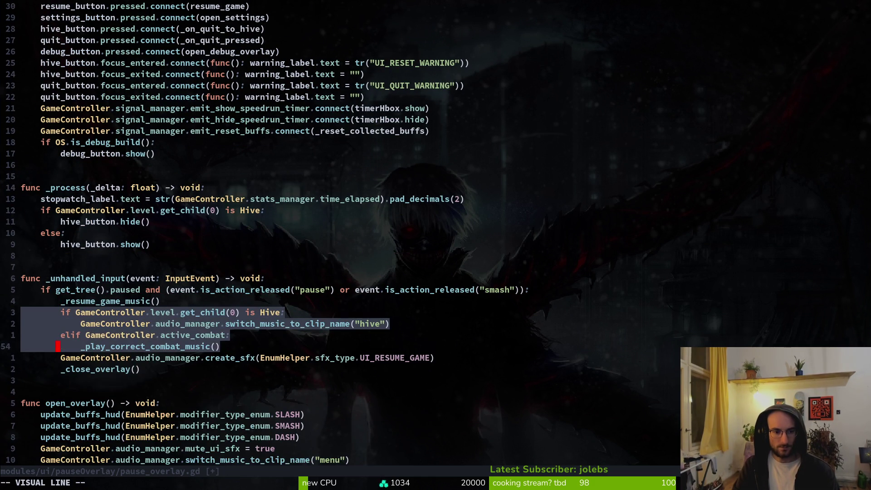
{"action": "key", "text": "d"}
Move the create_sfx line before the music call, save, and quit Neovim with :q.
{"action": "key", "text": "ctrl+s"}
{"action": "key", "text": "d"}
{"action": "key", "text": "d"}
{"action": "key", "text": "k"}
{"action": "key", "text": "P"}
{"action": "key", "text": "ctrl+s"}
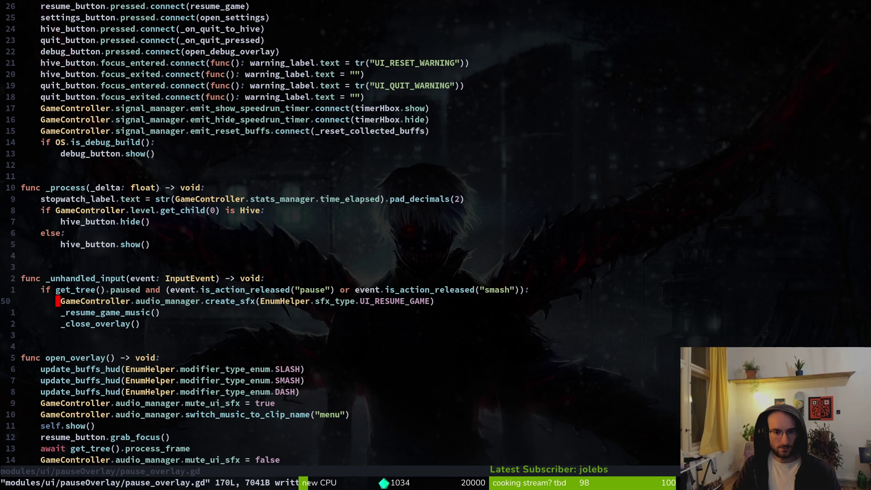
{"action": "type", "text": ":q"}
{"action": "key", "text": "Return"}
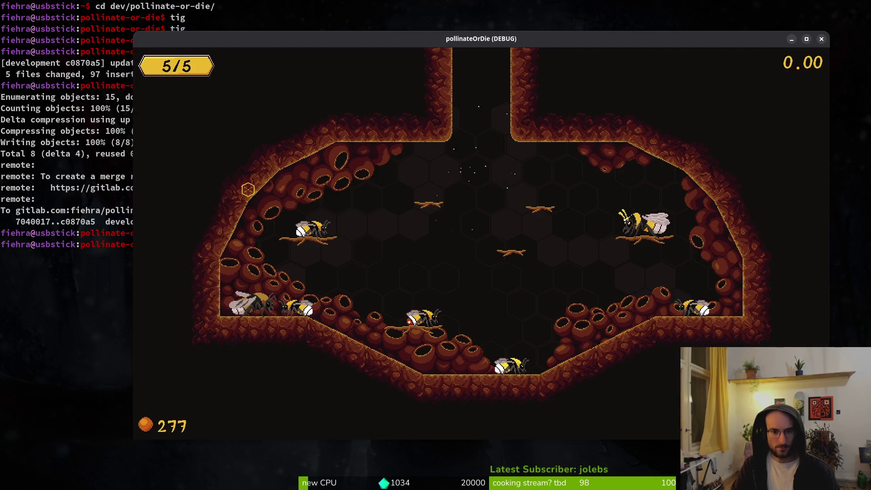
Close the old debug game, run the project, and start from the main menu.
{"action": "key", "text": "F8"}
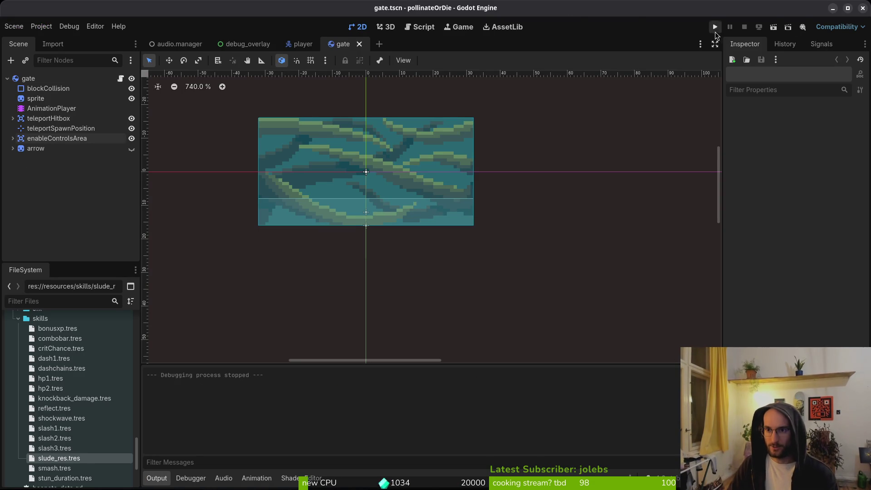
{"action": "left_click", "coordinate": [715, 29]}
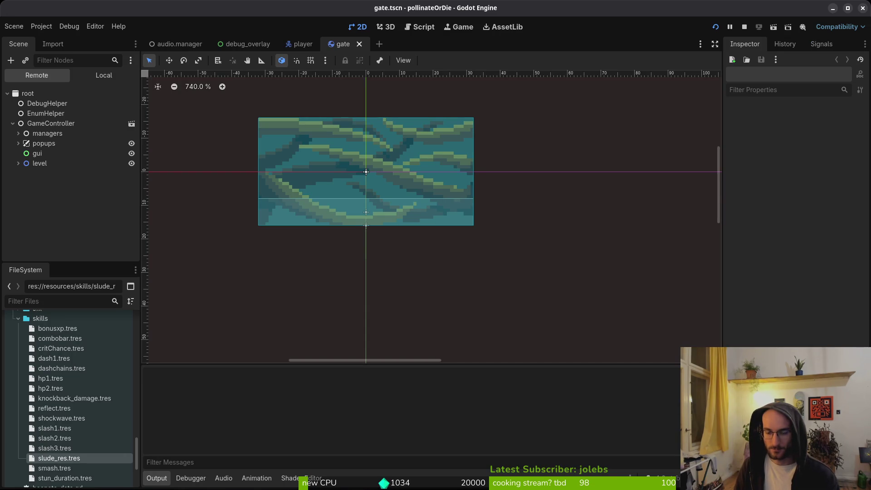
{"action": "key", "text": "Return"}
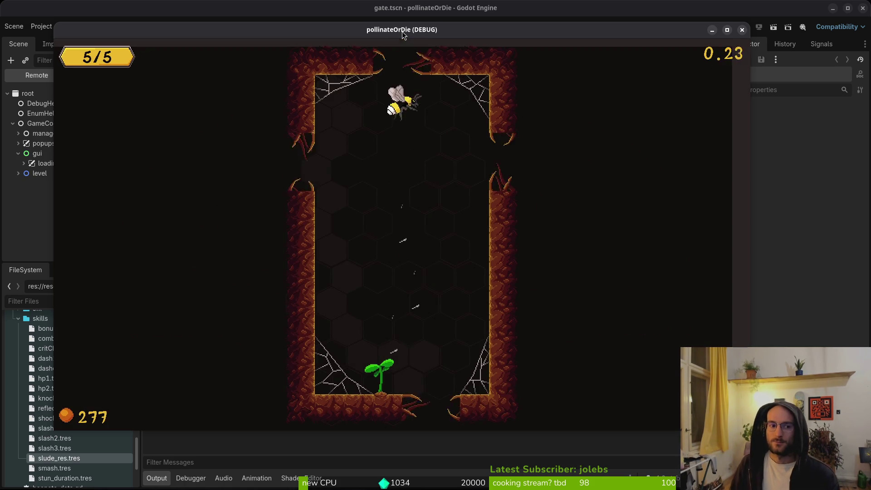
{"action": "left_click_drag", "start_coordinate": [164, 31], "coordinate": [180, 31]}
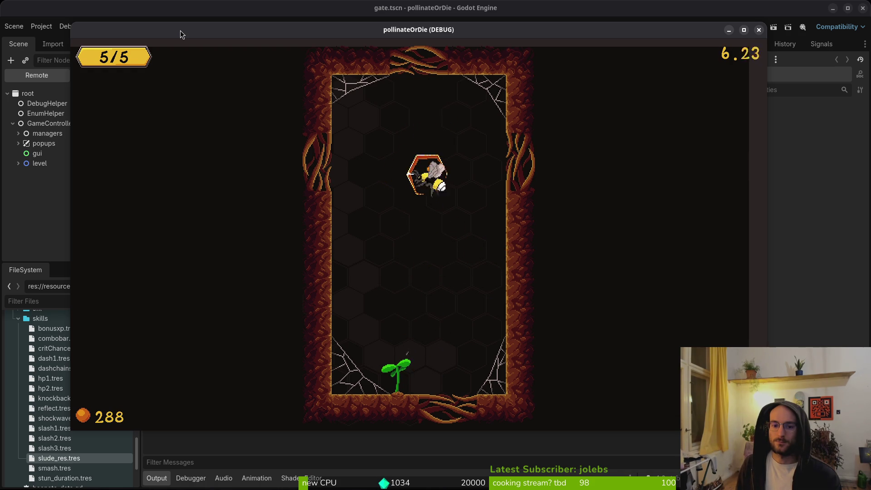
Pause and resume the game several times to check the music, then return to the terminal.
{"action": "key", "text": "Escape"}
{"action": "key", "text": "Down"}
{"action": "key", "text": "Down"}
{"action": "key", "text": "Down"}
{"action": "key", "text": "Up"}
{"action": "key", "text": "Up"}
{"action": "key", "text": "Up"}
{"action": "key", "text": "Return"}
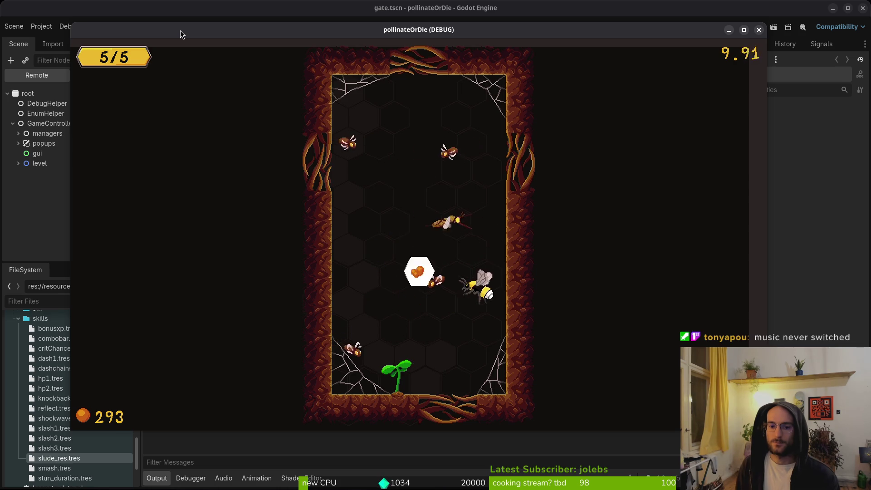
{"action": "key", "text": "Escape"}
{"action": "key", "text": "Return"}
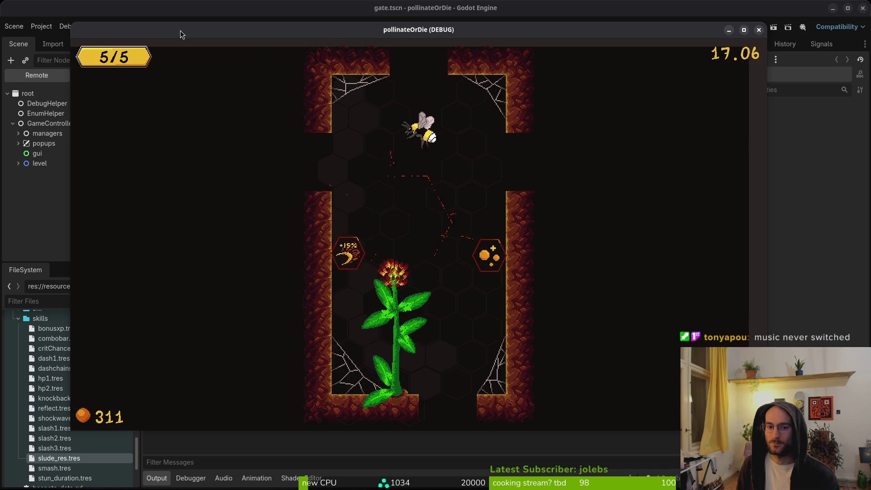
{"action": "key", "text": "Escape"}
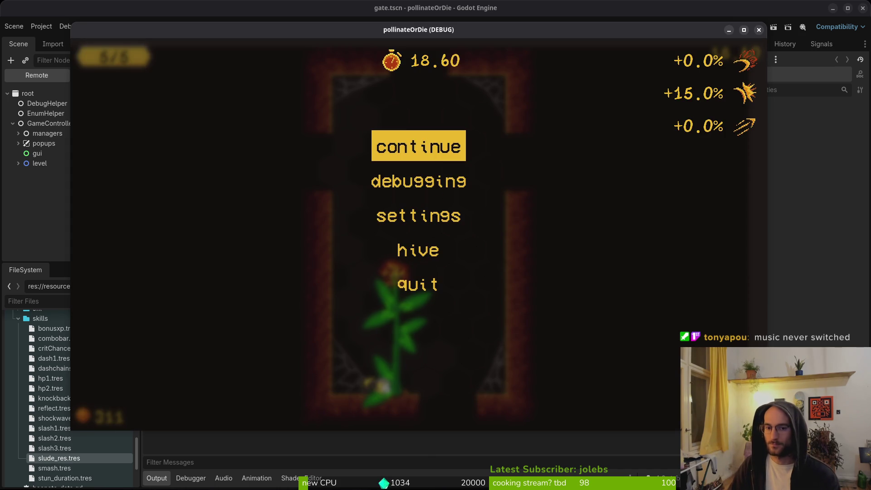
{"action": "key", "text": "Escape"}
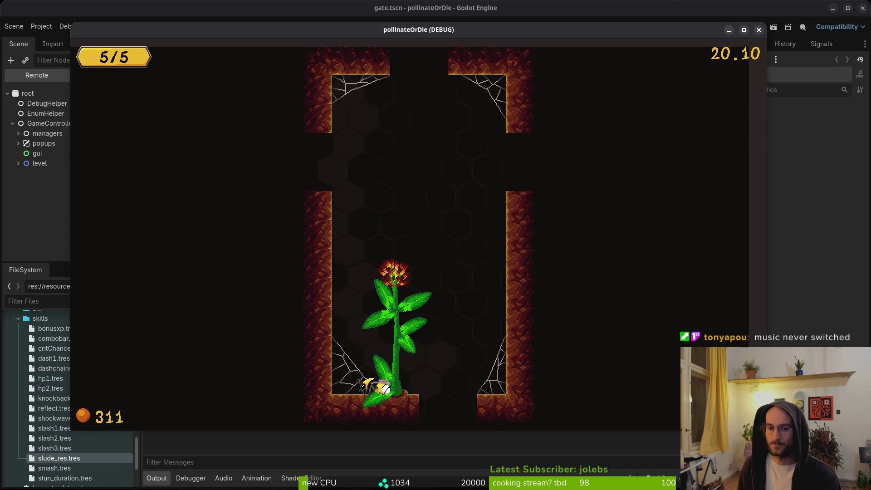
{"action": "key", "text": "Escape"}
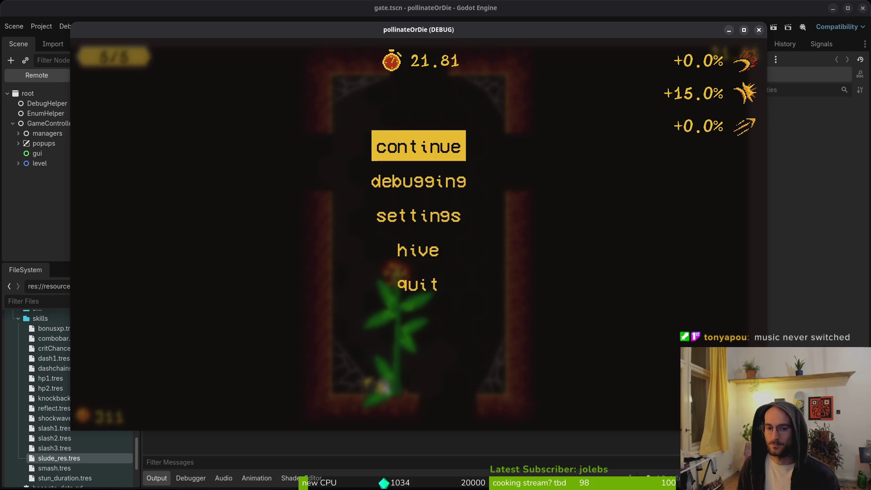
{"action": "key", "text": "Escape"}
{"action": "key", "text": "Escape"}
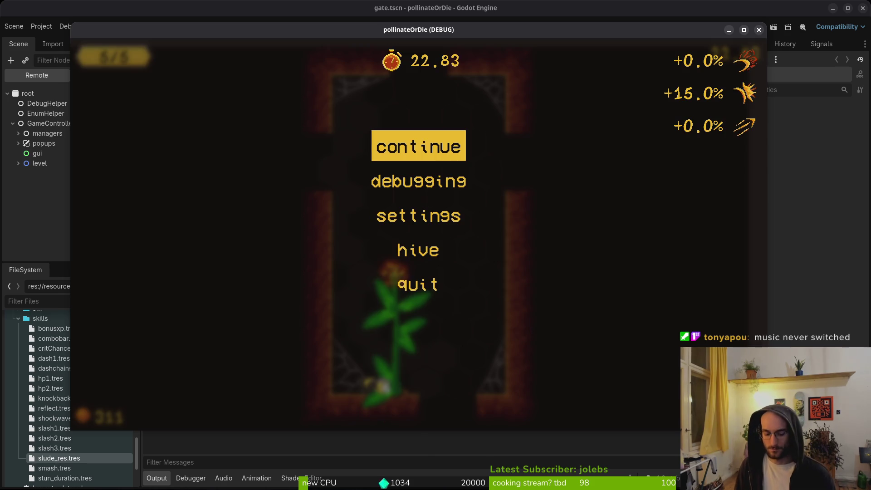
{"action": "key", "text": "alt+Tab"}
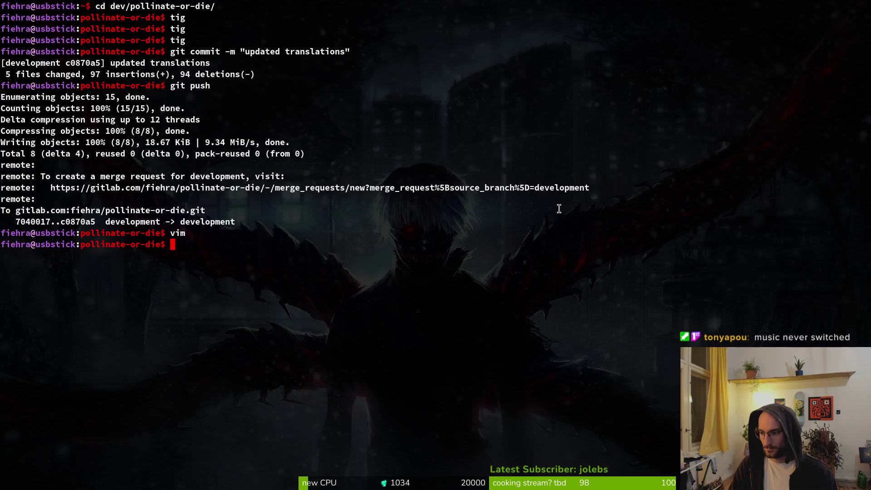
Launch vim in the project folder and open pause_overlay.gd with the file finder.
{"action": "type", "text": "vim"}
{"action": "key", "text": "Return"}
{"action": "key", "text": "space"}
{"action": "key", "text": "f"}
{"action": "key", "text": "f"}
{"action": "type", "text": "pause"}
{"action": "key", "text": "Return"}
Duplicate the elif combat branch in _resume_game_music and negate the copy's condition to elif !combat.
{"action": "key", "text": "ctrl+d"}
{"action": "key", "text": "ctrl+d"}
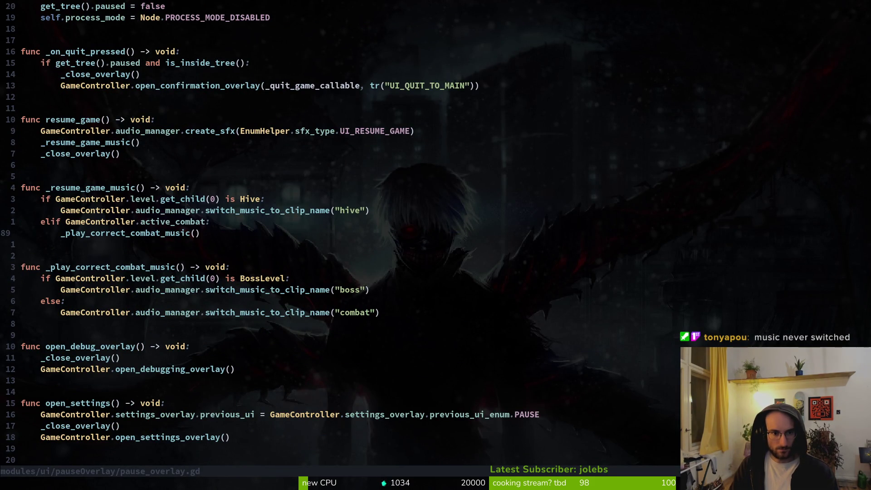
{"action": "key", "text": "k"}
{"action": "key", "text": "V"}
{"action": "key", "text": "Escape"}
{"action": "key", "text": "V"}
{"action": "key", "text": "j"}
{"action": "key", "text": "y"}
{"action": "key", "text": "p"}
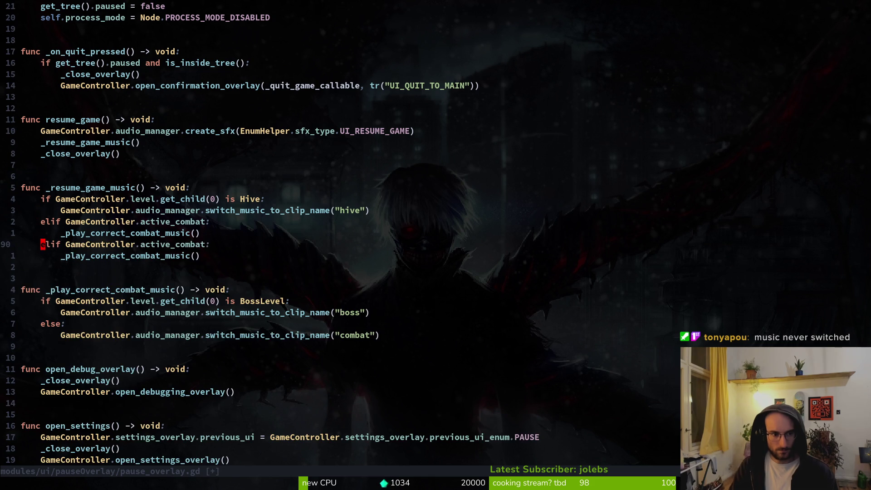
{"action": "type", "text": "ciwe"}
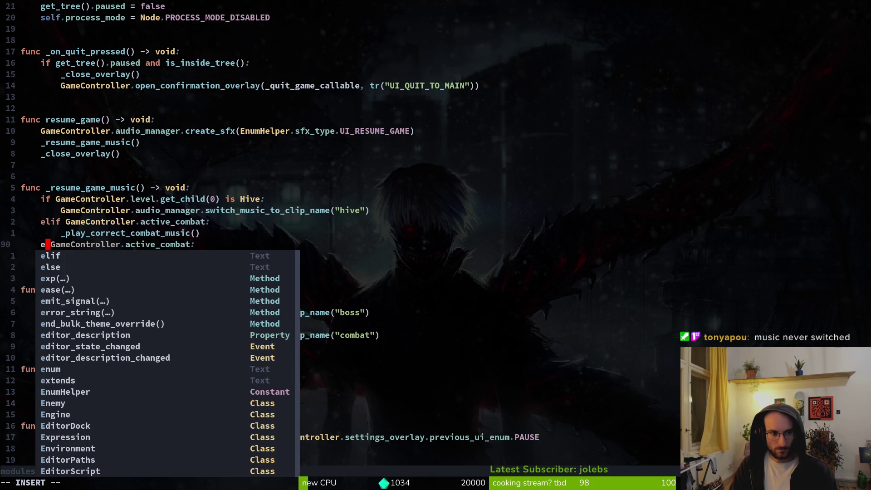
{"action": "type", "text": "lif"}
{"action": "key", "text": "Escape"}
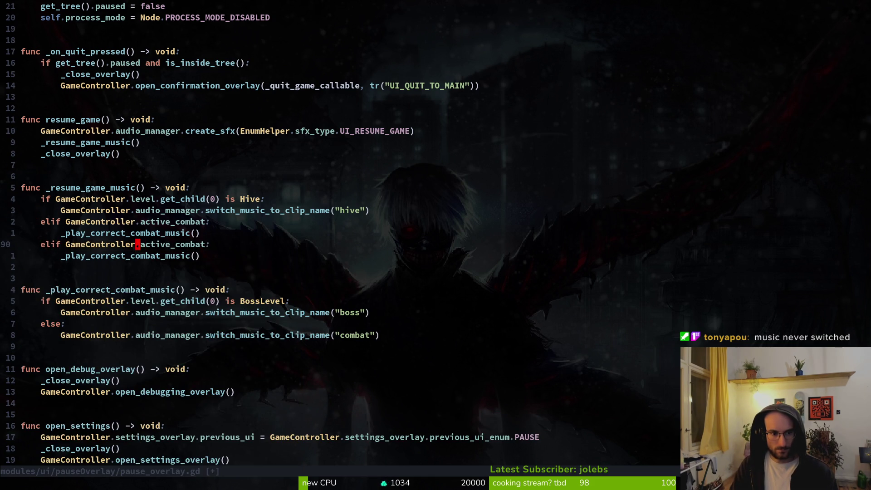
{"action": "type", "text": "bi!"}
{"action": "key", "text": "Escape"}
Replace the new branch's body with the music switch line copied from the boss branch.
{"action": "key", "text": "j"}
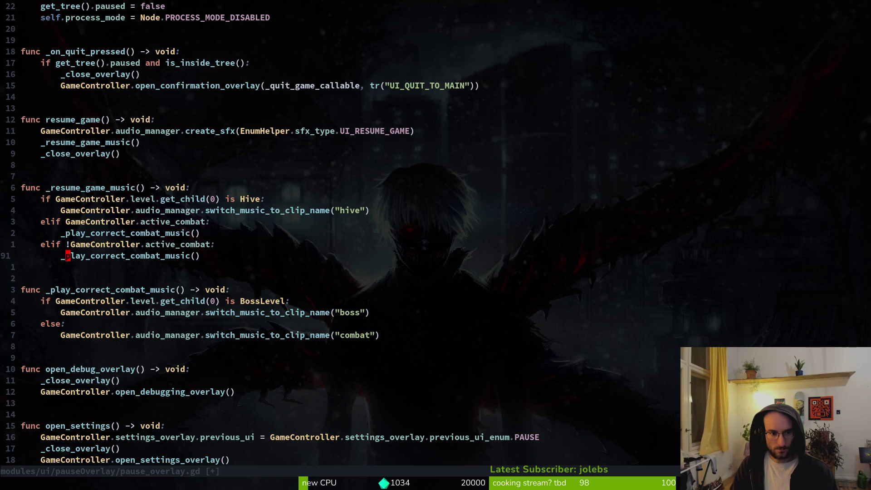
{"action": "key", "text": "j"}
{"action": "key", "text": "j"}
{"action": "key", "text": "j"}
{"action": "key", "text": "j"}
{"action": "key", "text": "k"}
{"action": "key", "text": "k"}
{"action": "key", "text": "k"}
{"action": "key", "text": "k"}
{"action": "key", "text": "k"}
{"action": "key", "text": "P"}
{"action": "key", "text": "j"}
{"action": "key", "text": "V"}
{"action": "key", "text": "d"}
{"action": "key", "text": "k"}
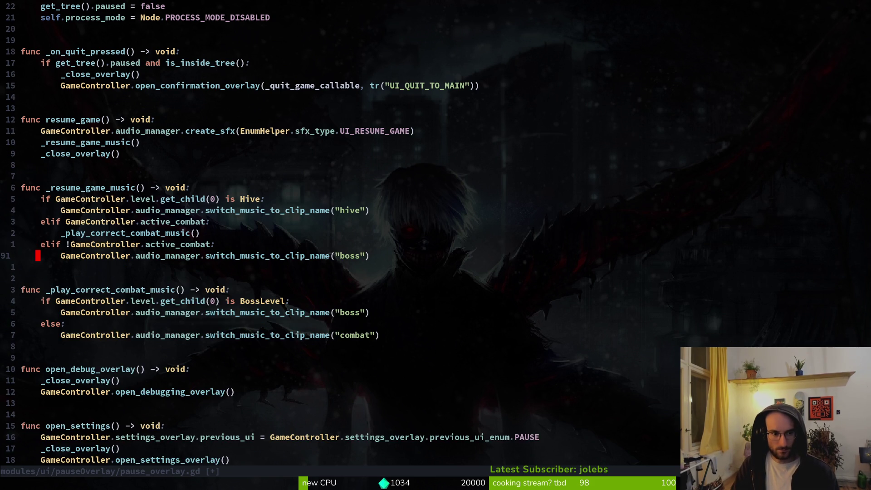
Change the clip name on line 91 to "explore" and save pause_overlay.gd.
{"action": "key", "text": "c"}
{"action": "key", "text": "i"}
{"action": "key", "text": "quotedbl"}
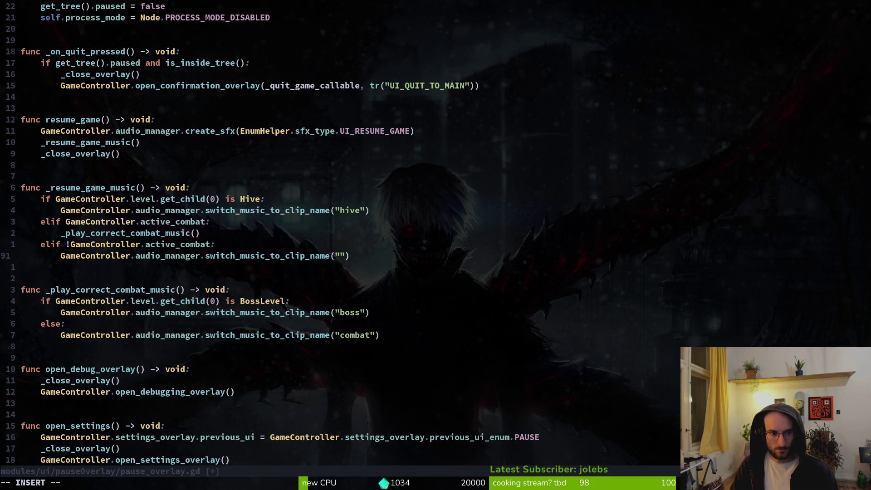
{"action": "type", "text": "explore"}
{"action": "key", "text": "Escape"}
{"action": "type", "text": ":w"}
{"action": "key", "text": "Return"}
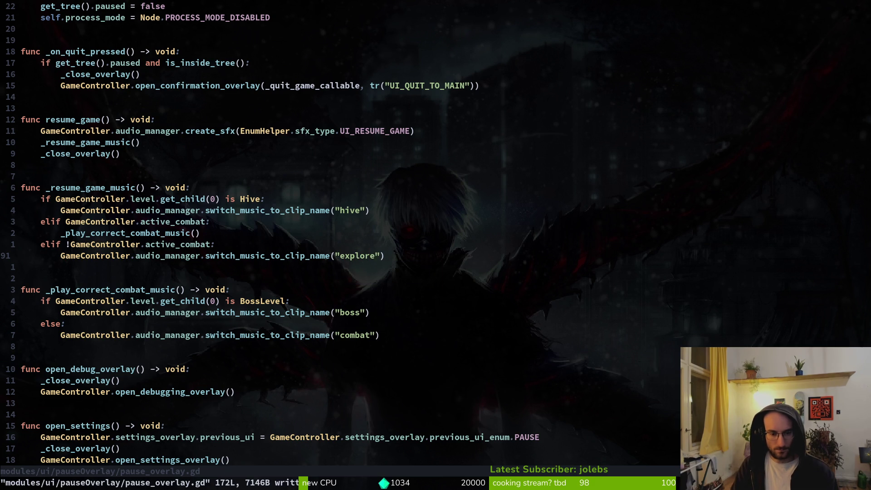
{"action": "key", "text": "space"}
{"action": "type", "text": "fg"}
{"action": "type", "text": "l\""}
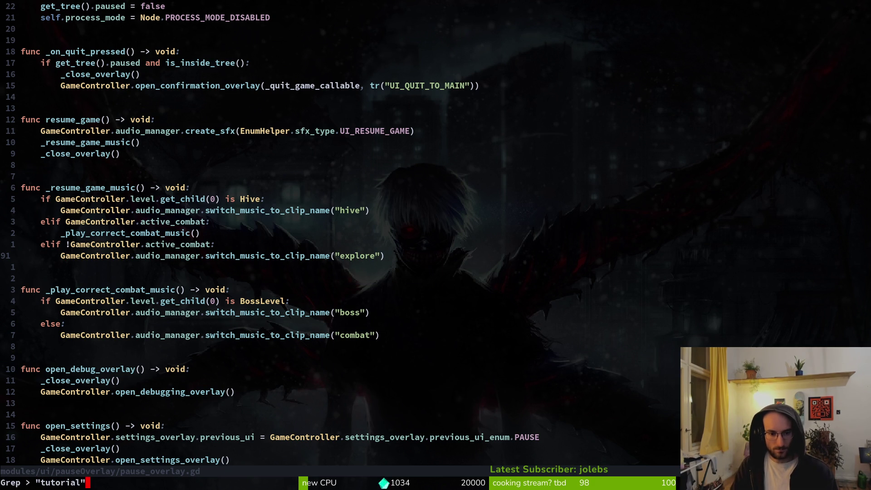
Open the dying.gd match for 'tutorial' and change the line 50 clip to explore.
{"action": "key", "text": "Return"}
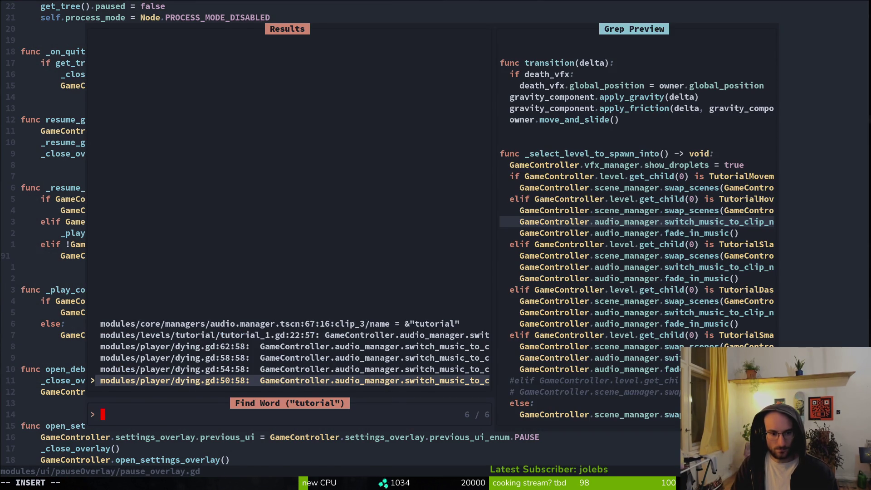
{"action": "key", "text": "Return"}
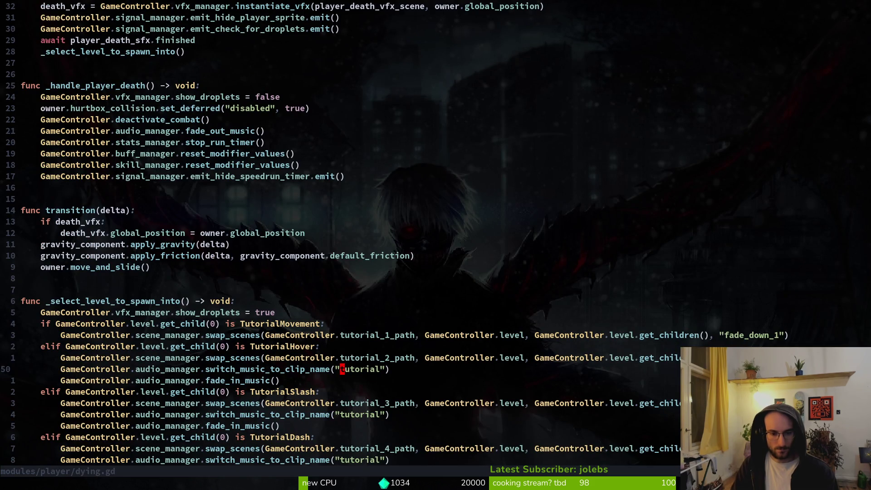
{"action": "type", "text": "ciwexplore"}
{"action": "key", "text": "Escape"}
{"action": "key", "text": "shift+v"}
{"action": "key", "text": "Escape"}
{"action": "type", "text": ":w"}
{"action": "key", "text": "Return"}
{"action": "key", "text": "j"}
{"action": "key", "text": "j"}
{"action": "key", "text": "j"}
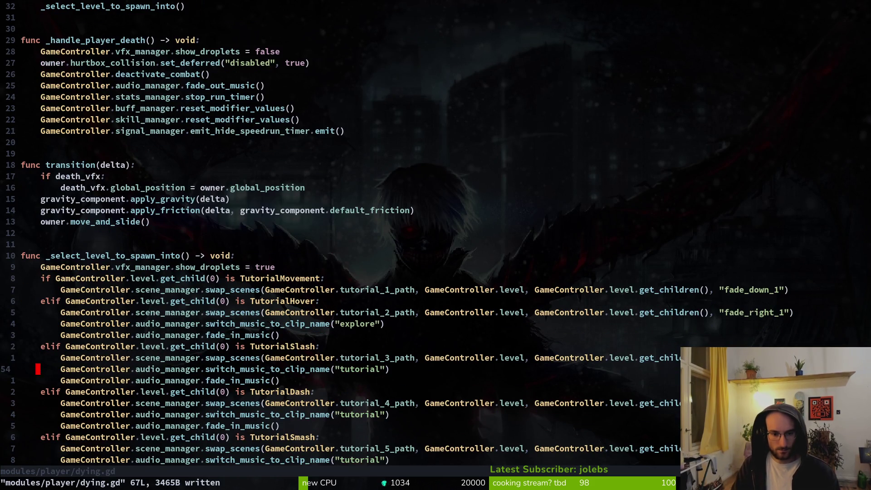
Repeat the explore replacement on lines 54 and 58 and save dying.gd.
{"action": "key", "text": "."}
{"action": "key", "text": "j"}
{"action": "key", "text": "j"}
{"action": "key", "text": "j"}
{"action": "key", "text": "."}
{"action": "key", "text": "j"}
{"action": "key", "text": "j"}
{"action": "key", "text": "j"}
{"action": "type", "text": ".:w"}
{"action": "key", "text": "Return"}
Grep the project for 'tutorial' again and open the match in tutorial_1.gd.
{"action": "key", "text": "space"}
{"action": "key", "text": "f"}
{"action": "key", "text": "g"}
{"action": "key", "text": "ctrl+shift+v"}
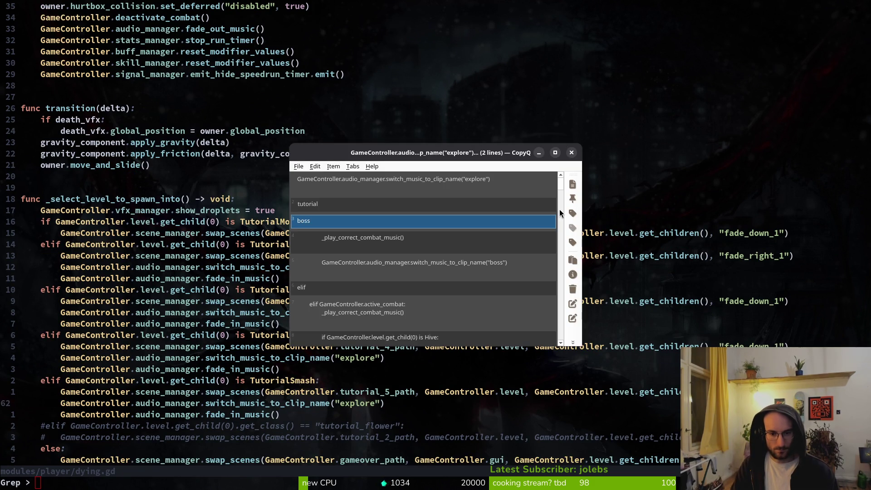
{"action": "key", "text": "Escape"}
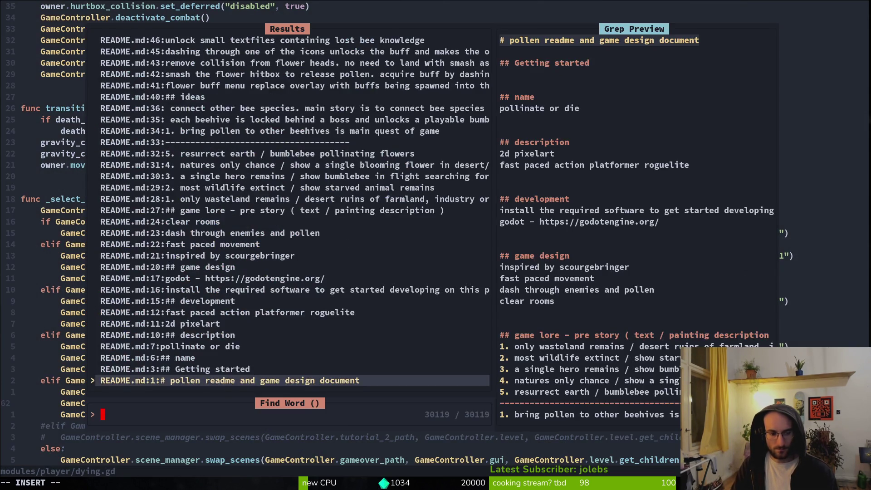
{"action": "type", "text": "\"tutorial\""}
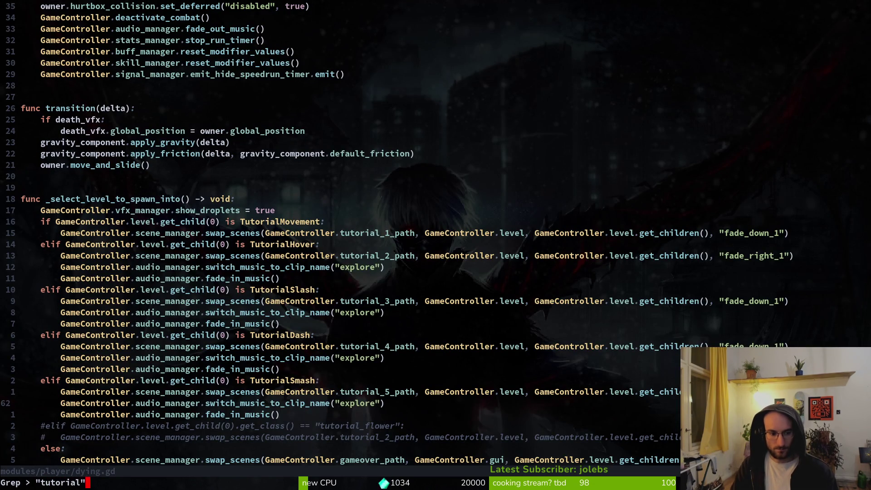
{"action": "key", "text": "Return"}
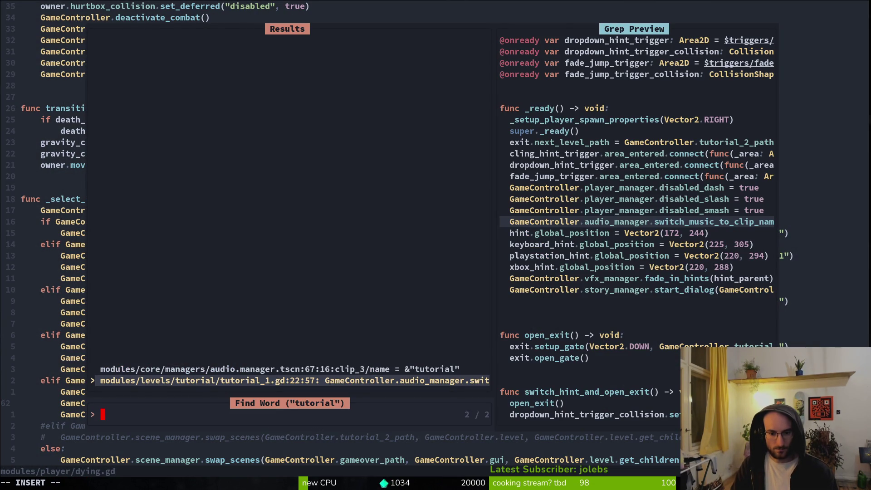
{"action": "key", "text": "Return"}
Replace line 22 of tutorial_1.gd with the copied explore line, fix its indentation, and save.
{"action": "key", "text": "V"}
{"action": "key", "text": "p"}
{"action": "key", "text": "V"}
{"action": "key", "text": "less"}
{"action": "type", "text": ":w"}
{"action": "key", "text": "Return"}
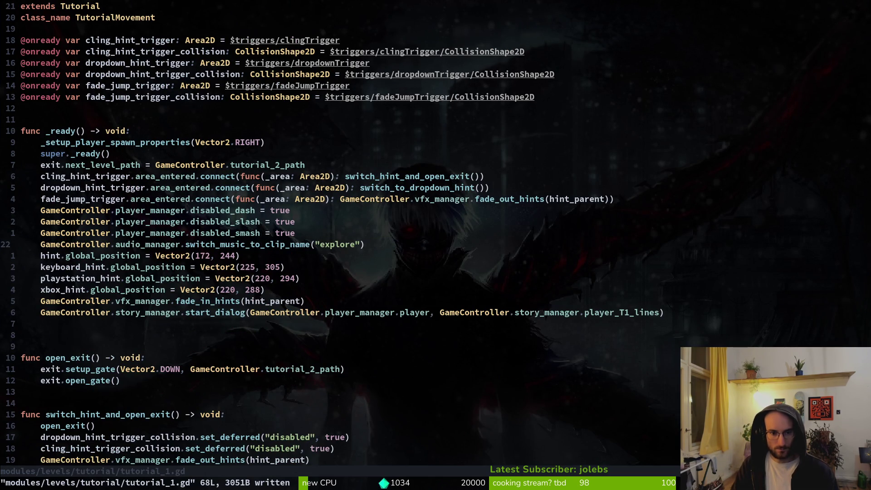
Quit vim and stop the running game in the Godot editor.
{"action": "type", "text": ":q"}
{"action": "key", "text": "Return"}
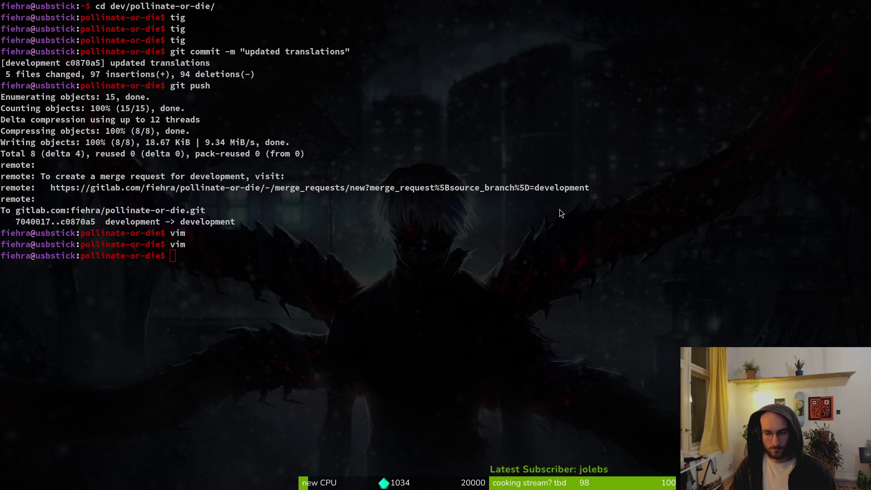
{"action": "key", "text": "alt+Tab"}
{"action": "key", "text": "alt+Tab"}
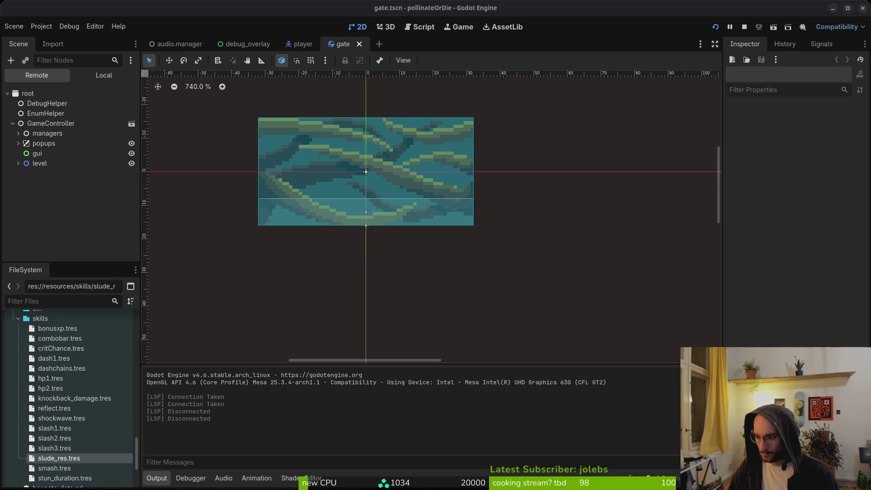
{"action": "left_click", "coordinate": [744, 27]}
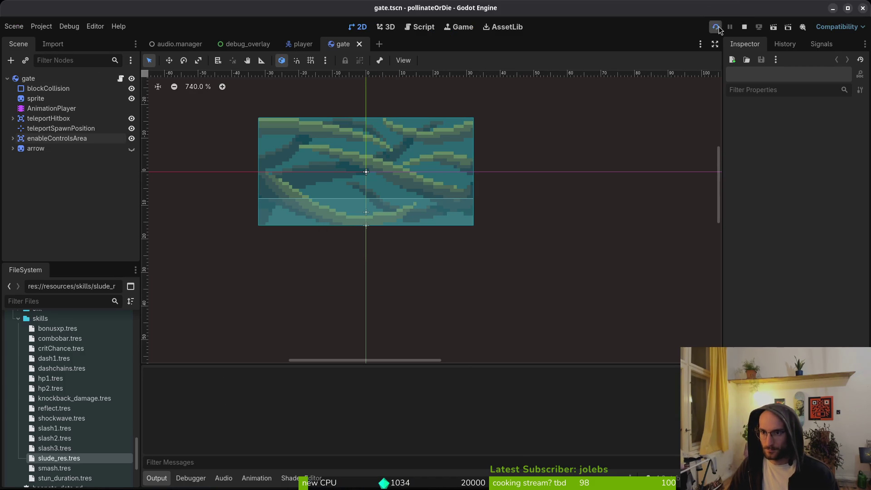
Run the game, continue the saved game, pause it to hear the music, then switch to the terminal.
{"action": "left_click", "coordinate": [715, 27]}
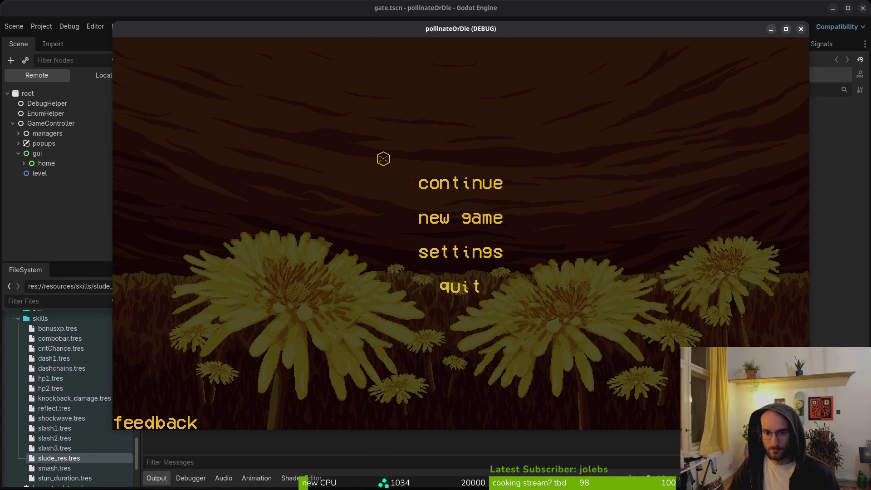
{"action": "left_click", "coordinate": [441, 182]}
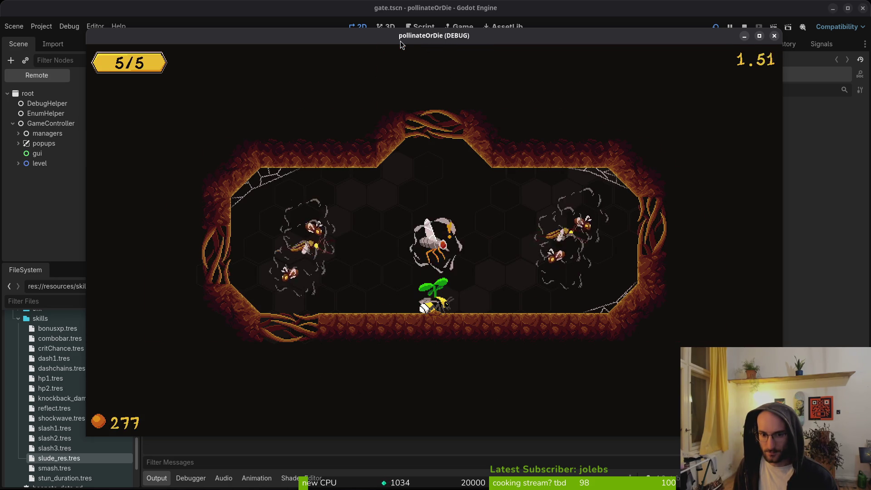
{"action": "key", "text": "Escape"}
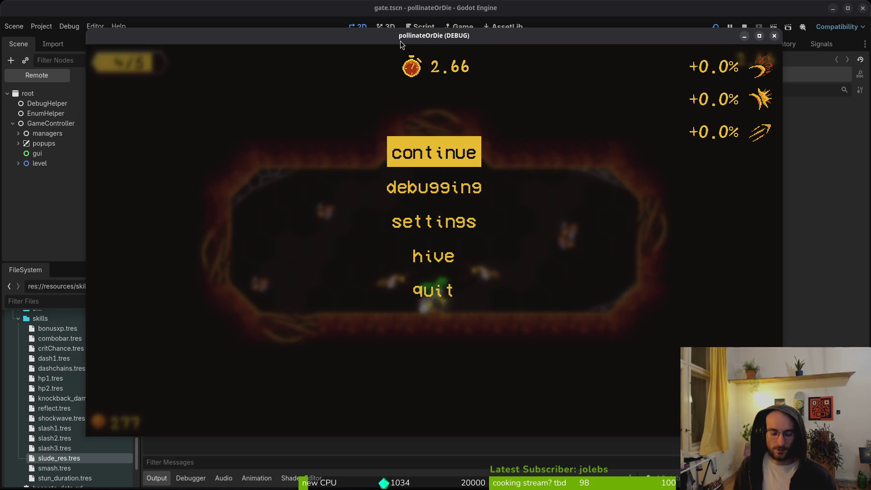
{"action": "key", "text": "super+2"}
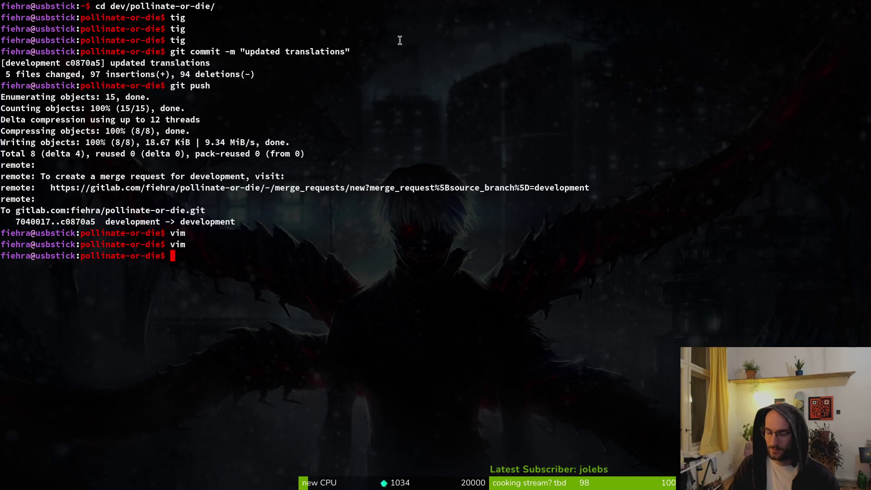
Start vim in the project and open attacks/slash.gd with the file finder.
{"action": "key", "text": "super+3"}
{"action": "key", "text": "super+2"}
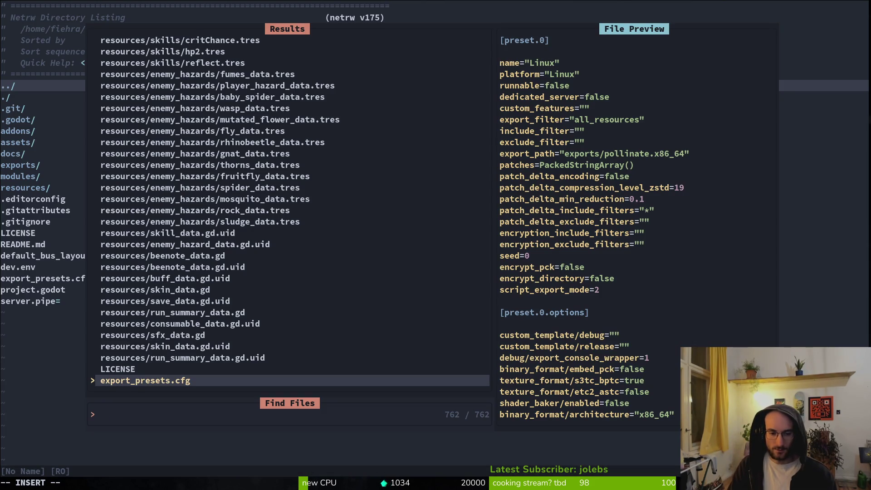
{"action": "key", "text": "Escape"}
{"action": "key", "text": "space"}
{"action": "key", "text": "f"}
{"action": "key", "text": "f"}
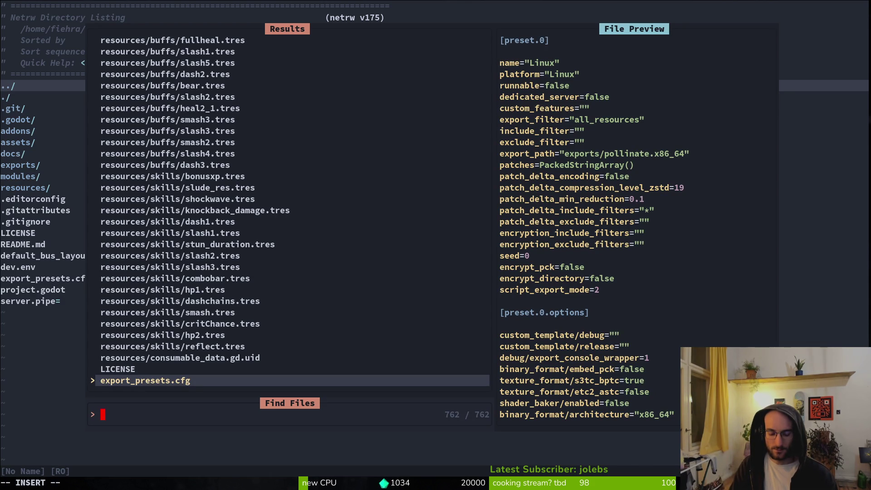
{"action": "type", "text": "slagd"}
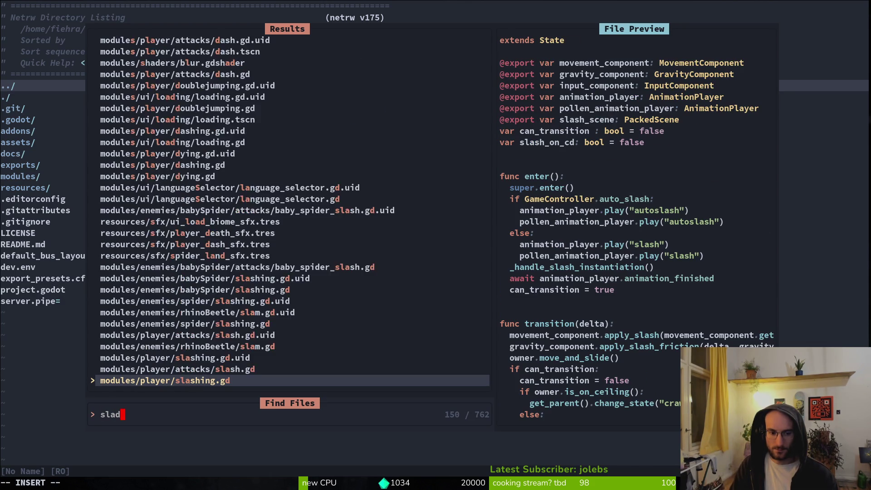
{"action": "key", "text": "Up"}
{"action": "key", "text": "Return"}
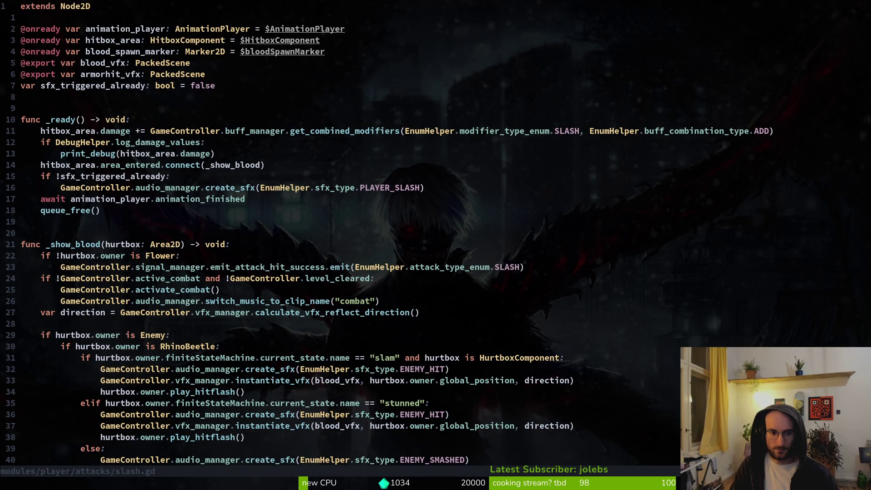
Review the level_cleared combat check on line 25 and save slash.gd.
{"action": "key", "text": "j"}
{"action": "key", "text": "j"}
{"action": "key", "text": "j"}
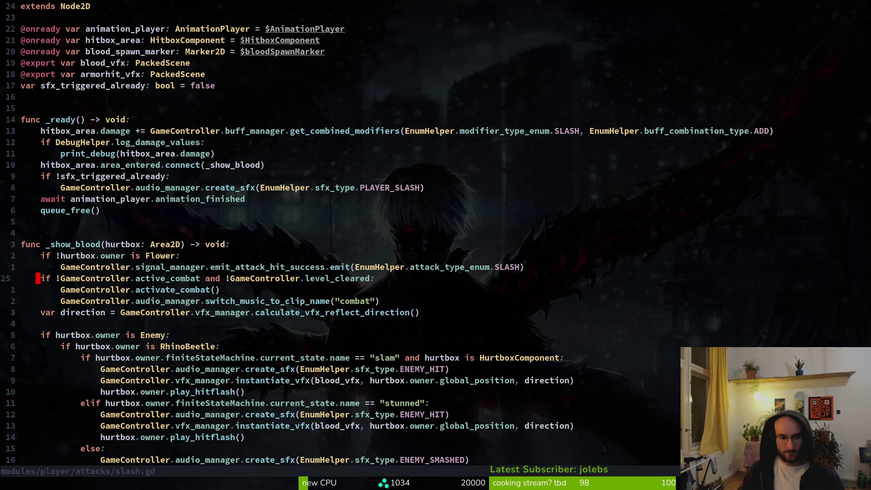
{"action": "left_click", "coordinate": [307, 278]}
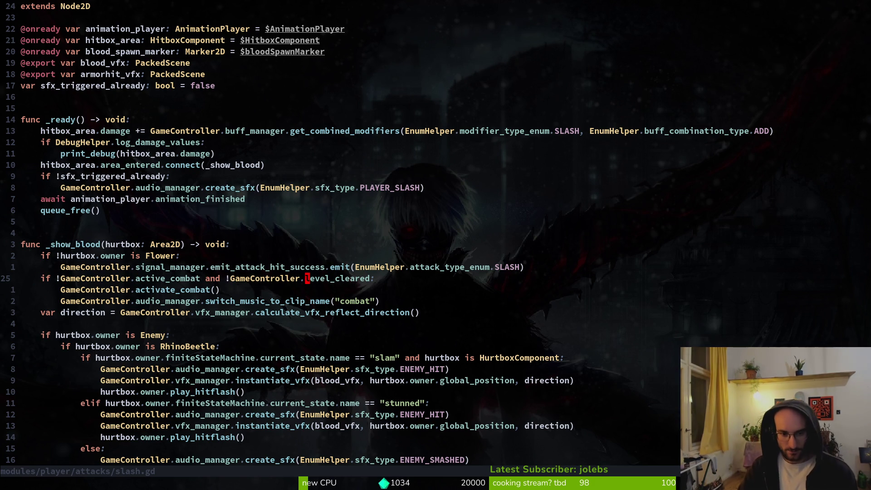
{"action": "type", "text": ":w"}
{"action": "key", "text": "Return"}
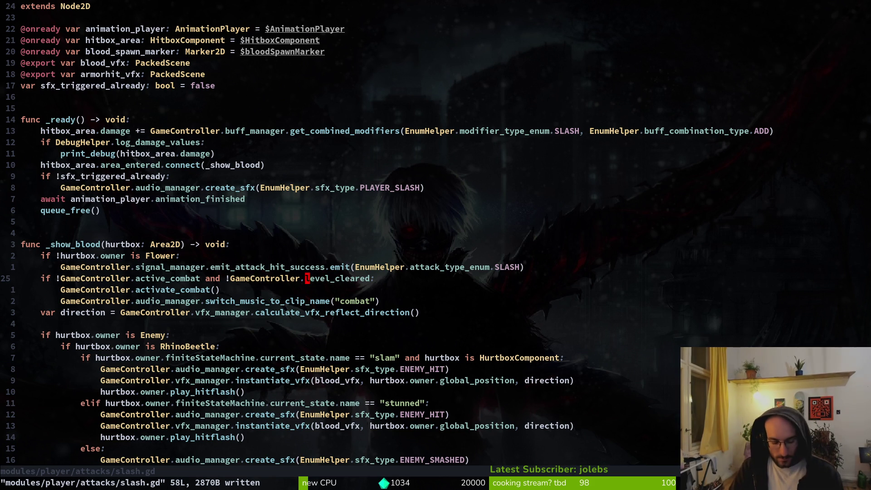
{"action": "key", "text": "space"}
{"action": "key", "text": "f"}
{"action": "key", "text": "w"}
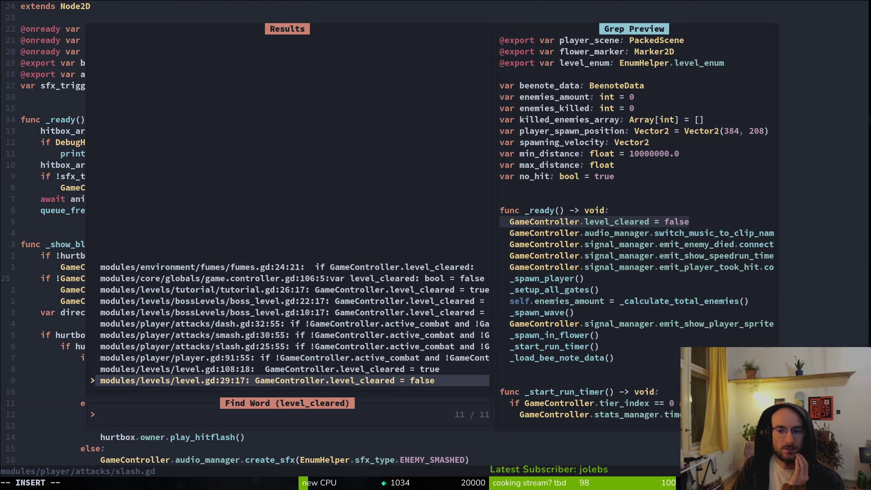
Preview level_cleared matches in level.gd, player.gd, smash.gd, boss_level.gd and others, opening tutorial.gd.
{"action": "key", "text": "Up"}
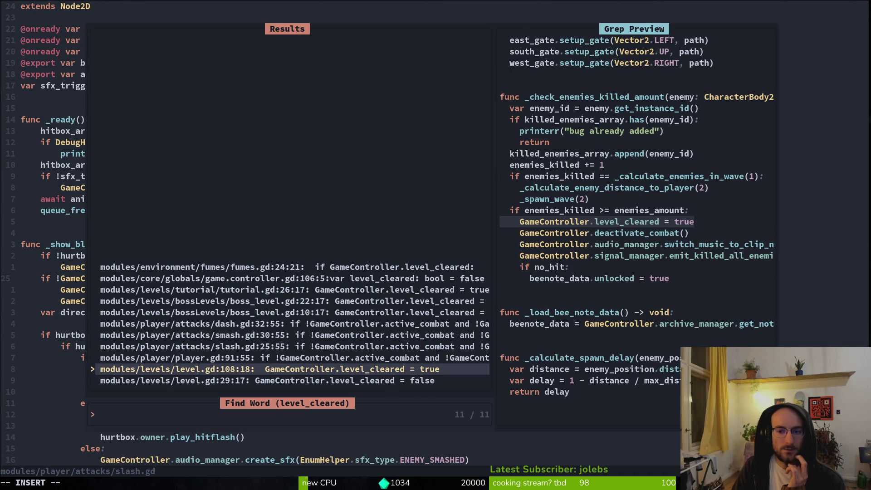
{"action": "key", "text": "Up"}
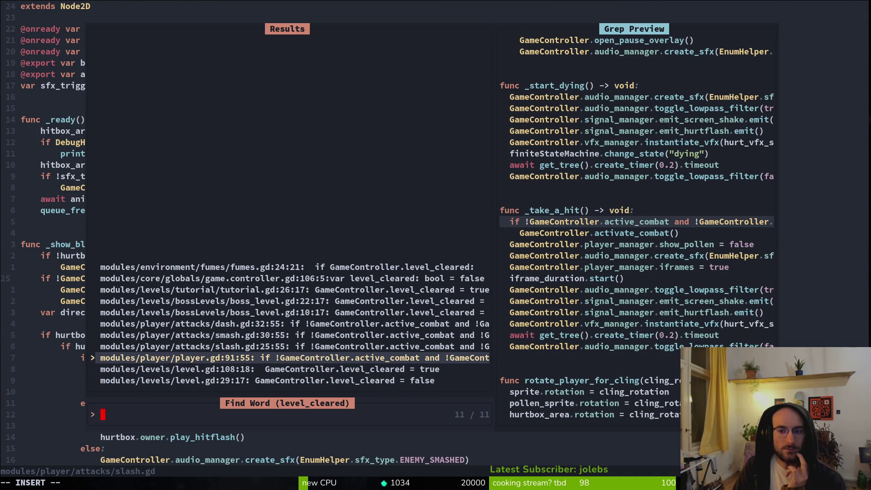
{"action": "key", "text": "Up"}
{"action": "key", "text": "Up"}
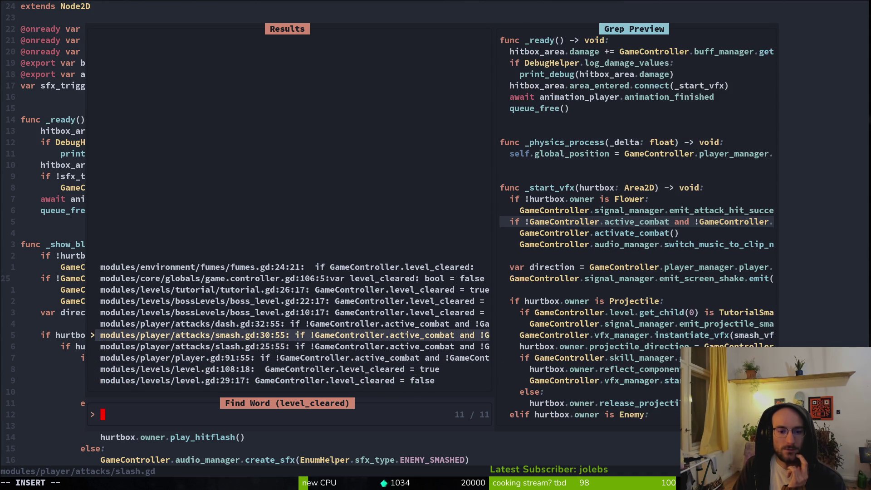
{"action": "key", "text": "Up"}
{"action": "key", "text": "Up"}
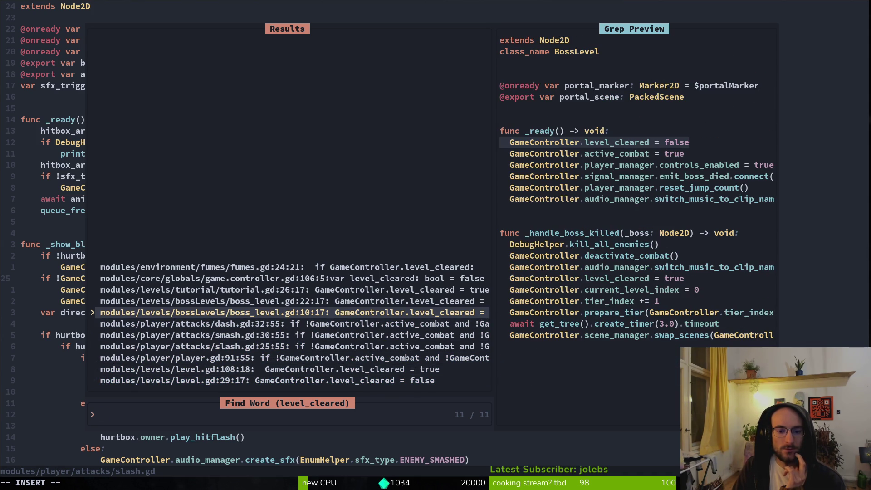
{"action": "key", "text": "Up"}
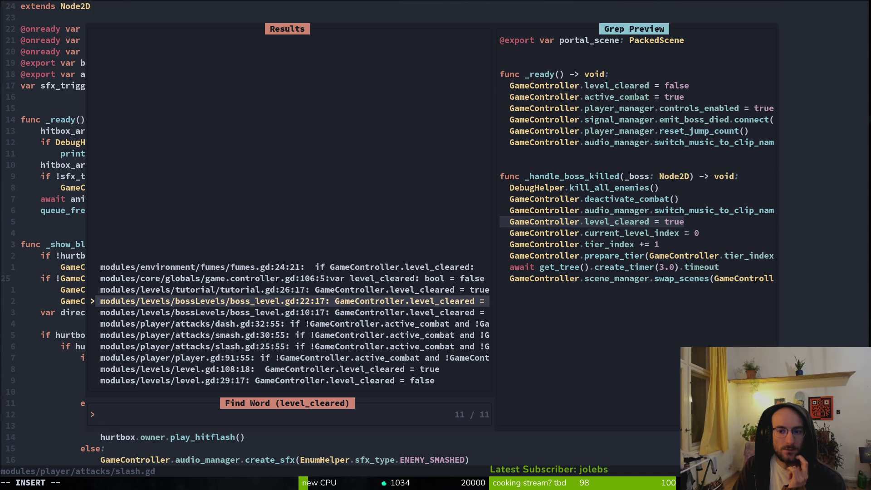
{"action": "key", "text": "Up"}
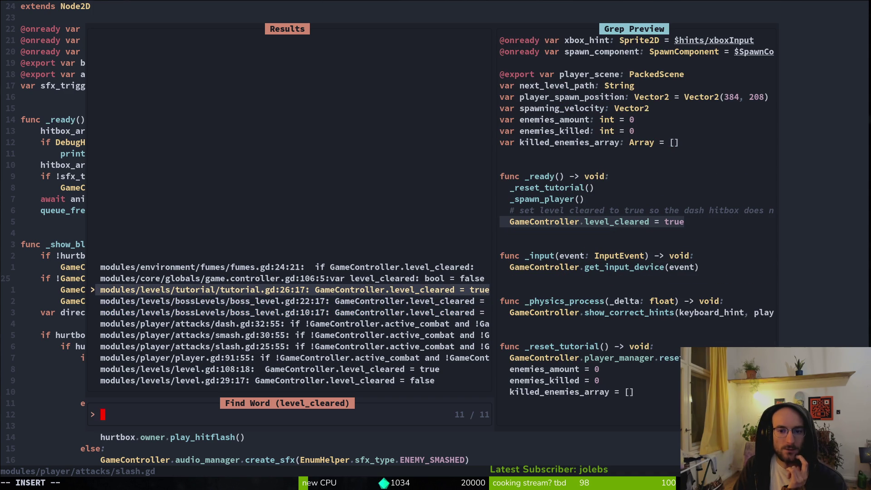
{"action": "left_click", "coordinate": [292, 278]}
{"action": "left_click", "coordinate": [292, 289]}
{"action": "key", "text": "Return"}
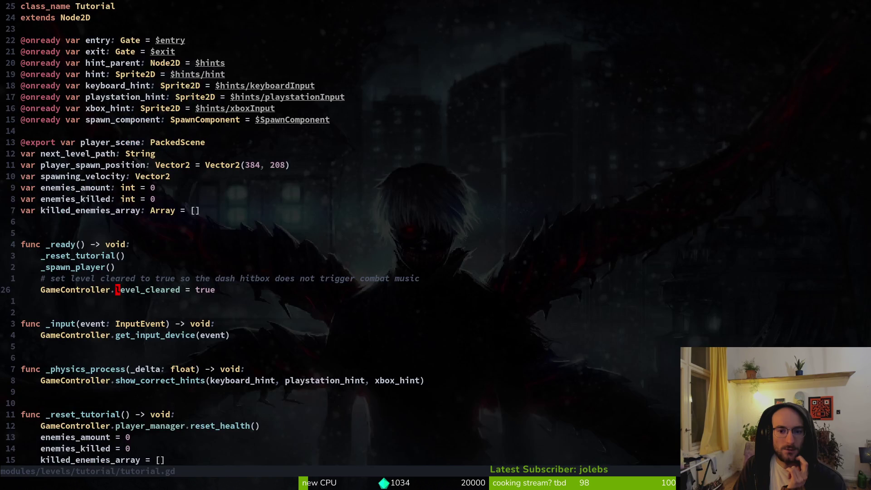
Grep level_cleared again, step through the matches, then quit vim.
{"action": "key", "text": "k"}
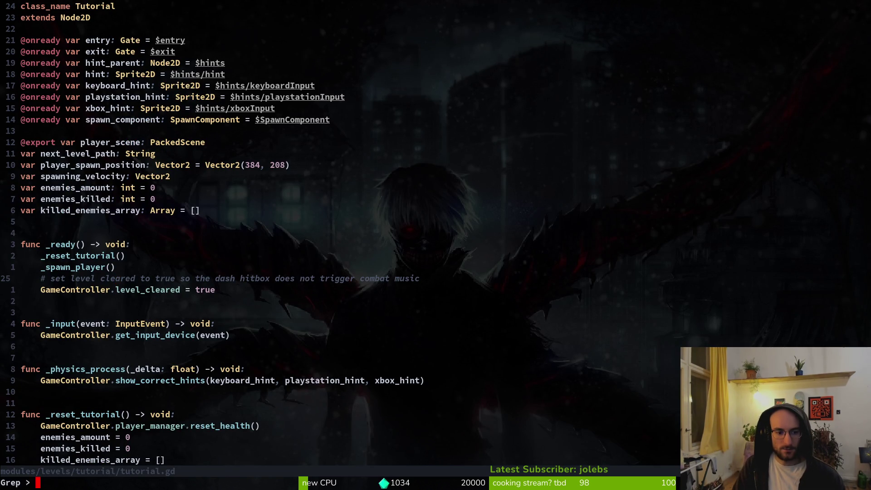
{"action": "type", "text": "level_cleared"}
{"action": "key", "text": "Return"}
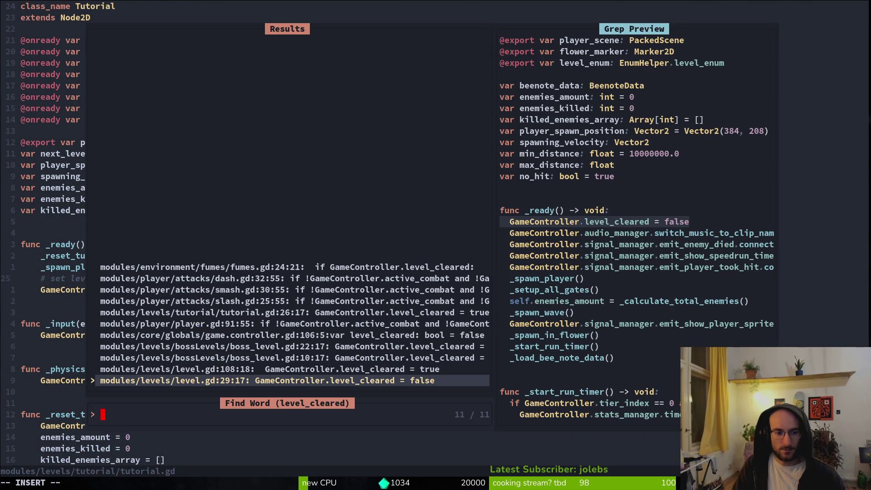
{"action": "key", "text": "Down"}
{"action": "key", "text": "Down"}
{"action": "key", "text": "Down"}
{"action": "key", "text": "Up"}
{"action": "key", "text": "Up"}
{"action": "key", "text": "Up"}
{"action": "key", "text": "Up"}
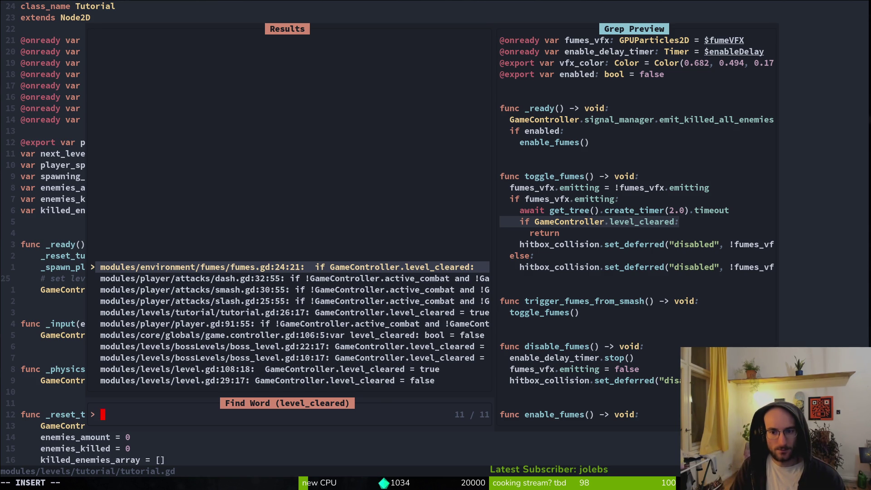
{"action": "key", "text": "Escape"}
{"action": "type", "text": ":q"}
{"action": "key", "text": "Return"}
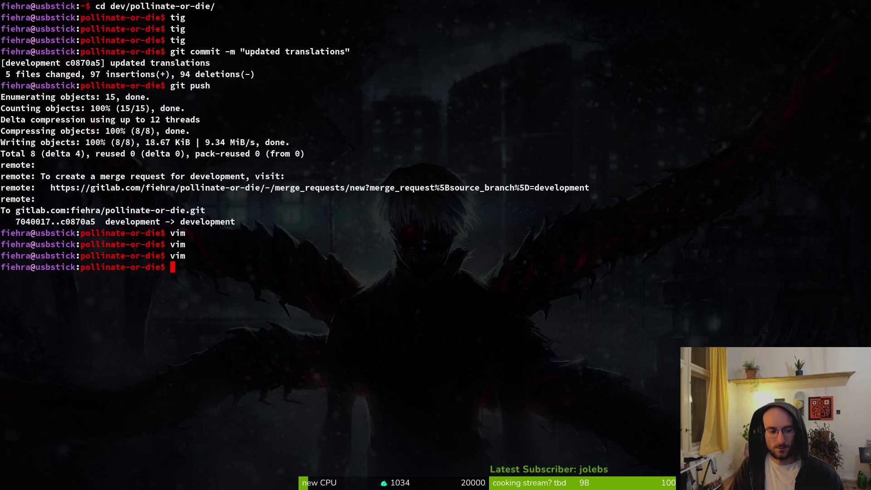
Return to the hive from the pause menu and confirm the prompt.
{"action": "key", "text": "Escape"}
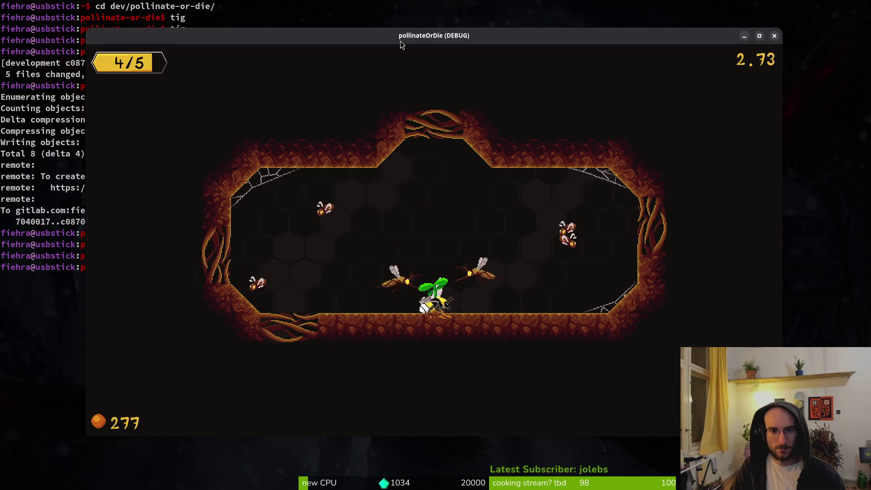
{"action": "key", "text": "Escape"}
{"action": "key", "text": "Down"}
{"action": "key", "text": "Down"}
{"action": "key", "text": "Down"}
{"action": "key", "text": "Return"}
{"action": "key", "text": "Left"}
{"action": "key", "text": "Return"}
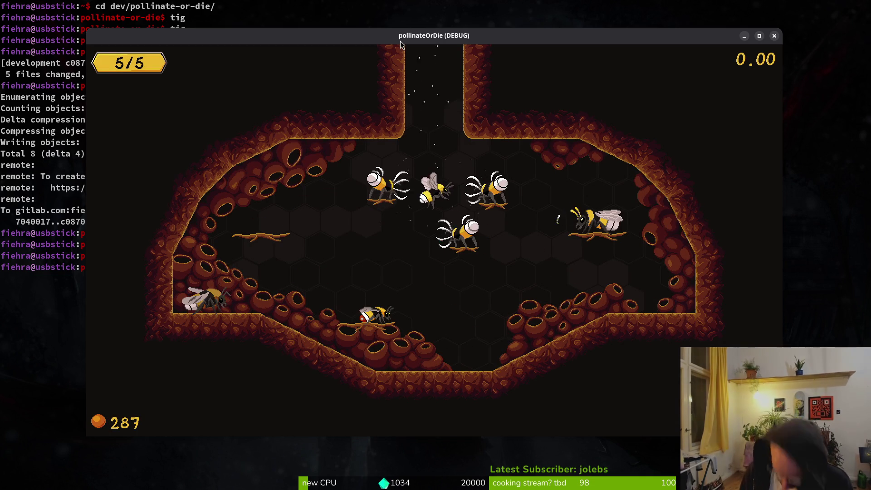
Fly out of the hive and fight the spiders around the sprout.
{"action": "key", "text": "Up"}
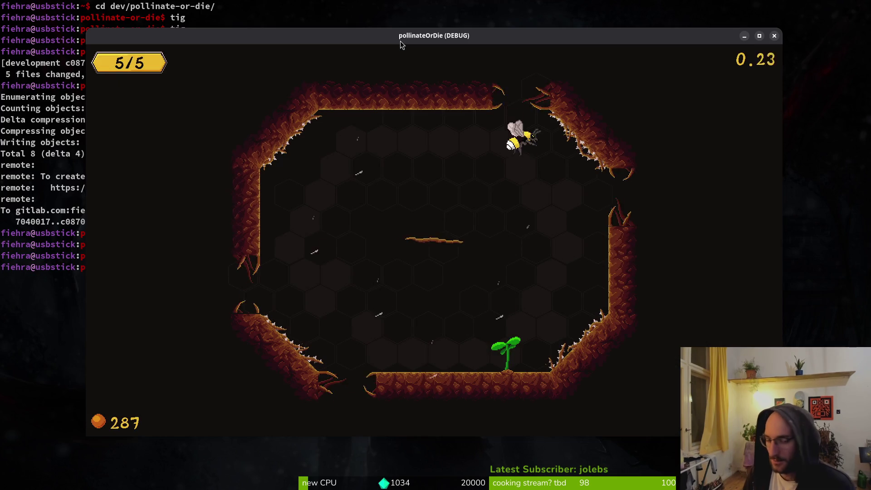
{"action": "key", "text": "Down"}
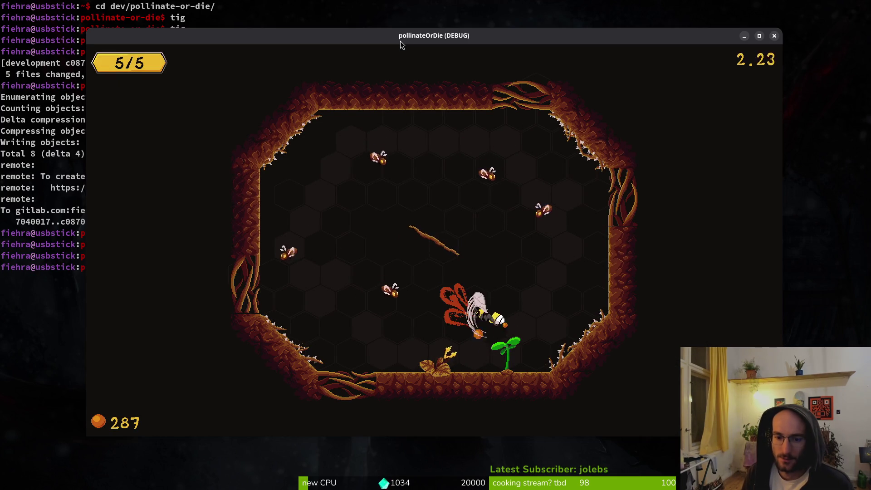
{"action": "key", "text": "Up"}
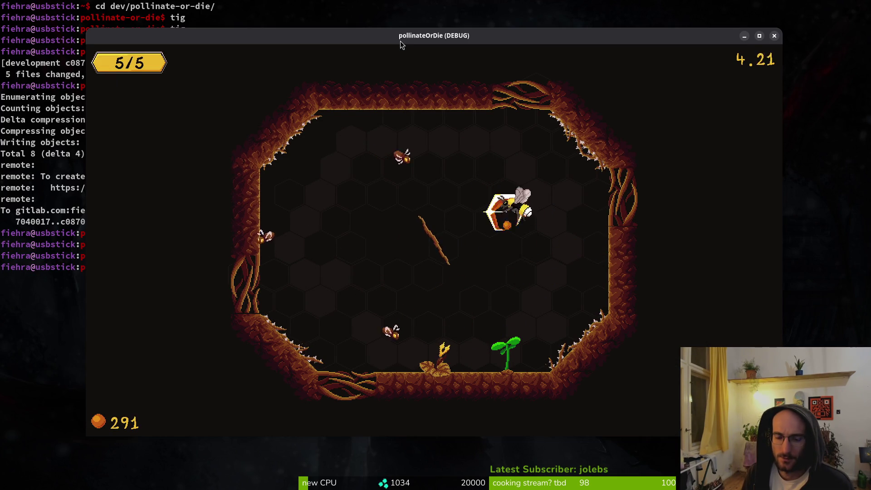
{"action": "key", "text": "Down"}
{"action": "key", "text": "Left"}
{"action": "key", "text": "Up"}
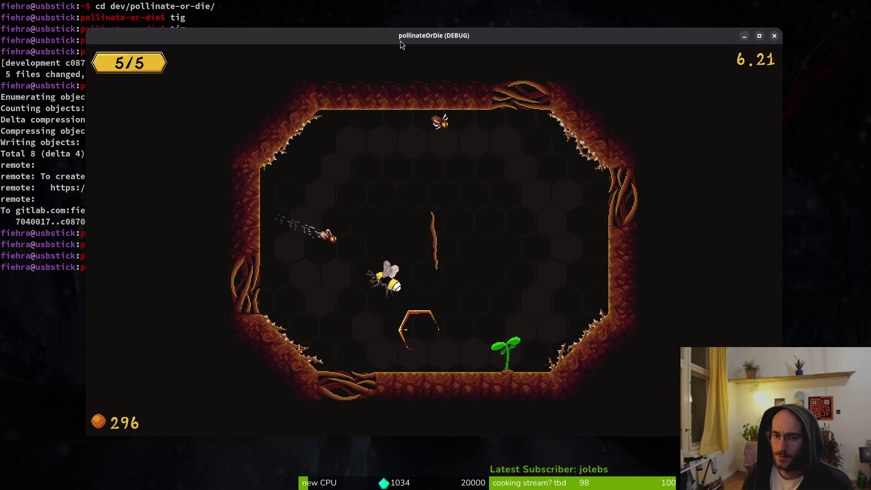
{"action": "key", "text": "Right"}
{"action": "key", "text": "Down"}
{"action": "key", "text": "Escape"}
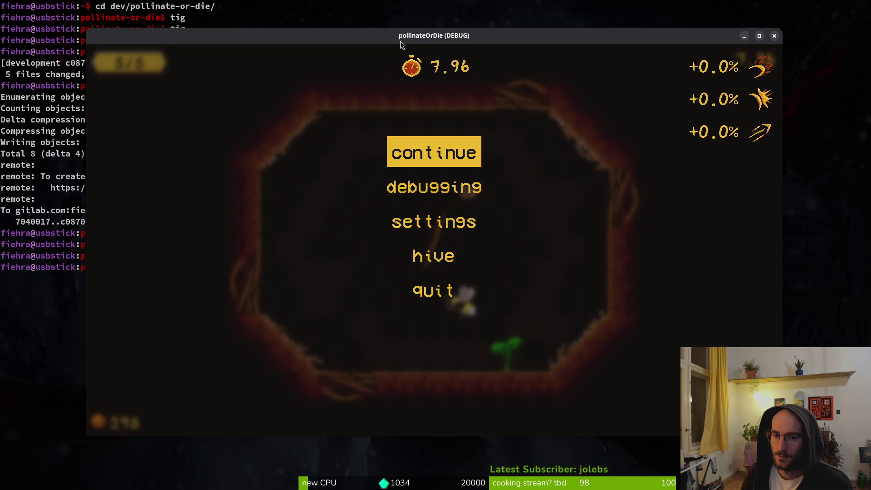
{"action": "key", "text": "Return"}
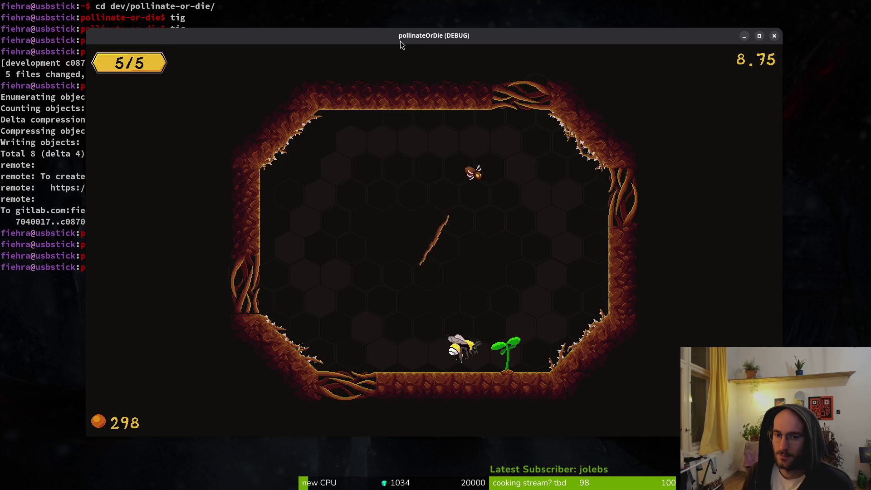
{"action": "key", "text": "Escape"}
{"action": "key", "text": "Return"}
Clear the remaining enemy waves, reach the grown flower, and collect an upgrade hex.
{"action": "key", "text": "Up"}
{"action": "key", "text": "Left"}
{"action": "key", "text": "Down"}
{"action": "key", "text": "Right"}
{"action": "key", "text": "Up"}
{"action": "key", "text": "Down"}
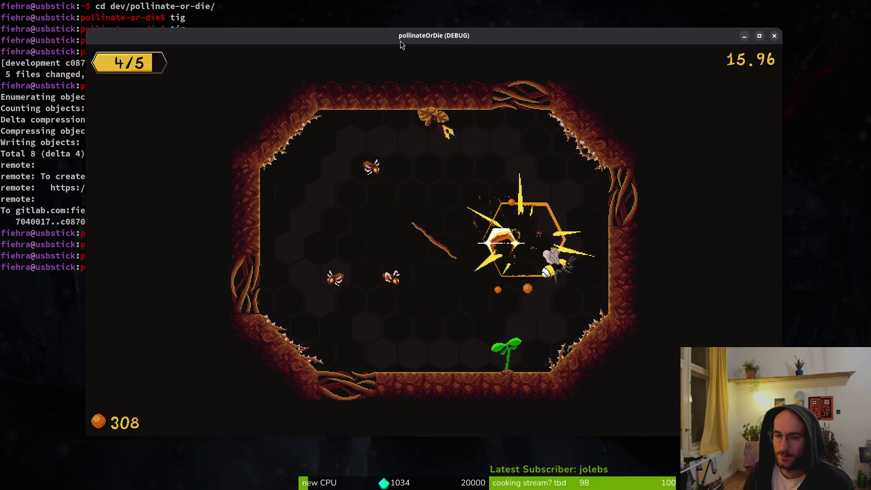
{"action": "key", "text": "Down"}
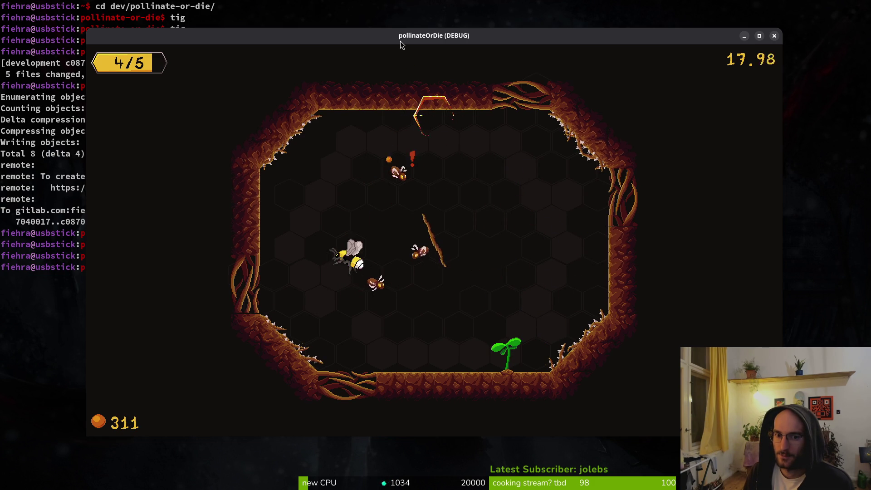
{"action": "key", "text": "Up"}
{"action": "key", "text": "Down"}
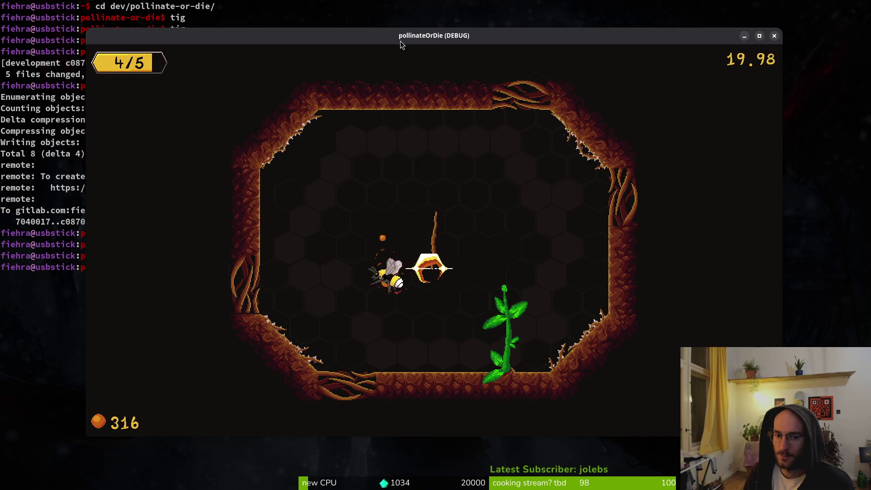
{"action": "key", "text": "Right"}
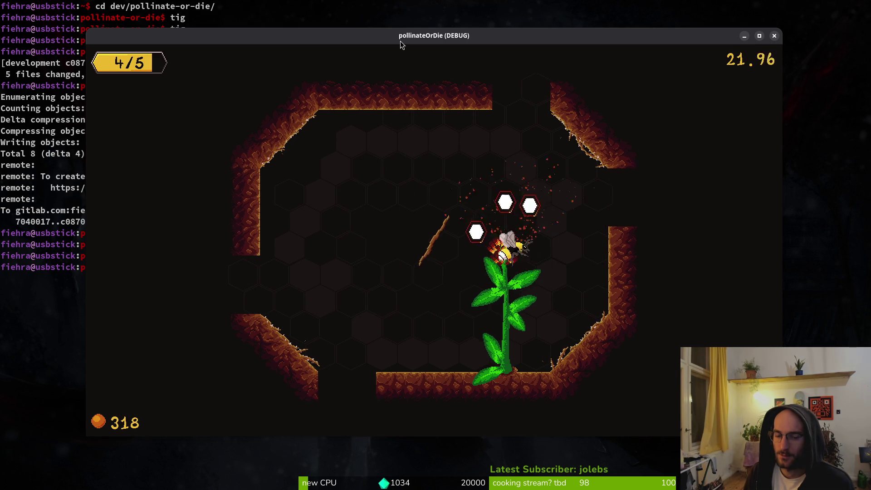
{"action": "key", "text": "Up"}
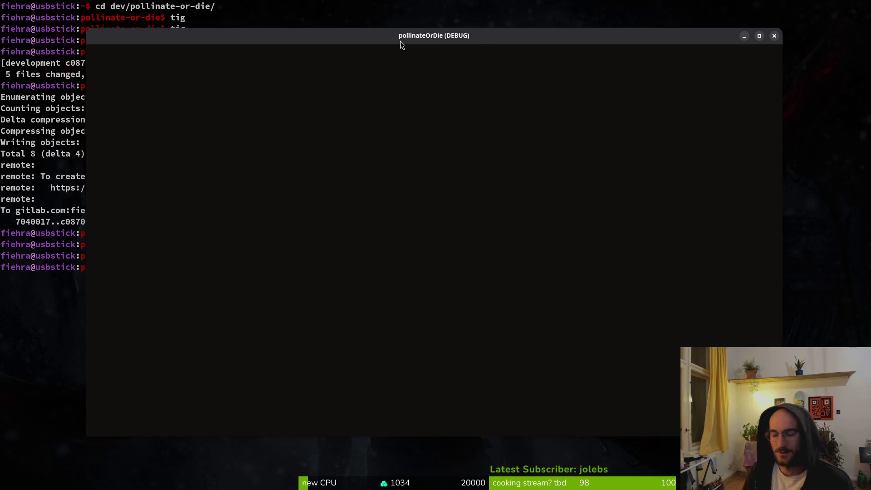
Close the game window and relaunch vim from the shell.
{"action": "key", "text": "Escape"}
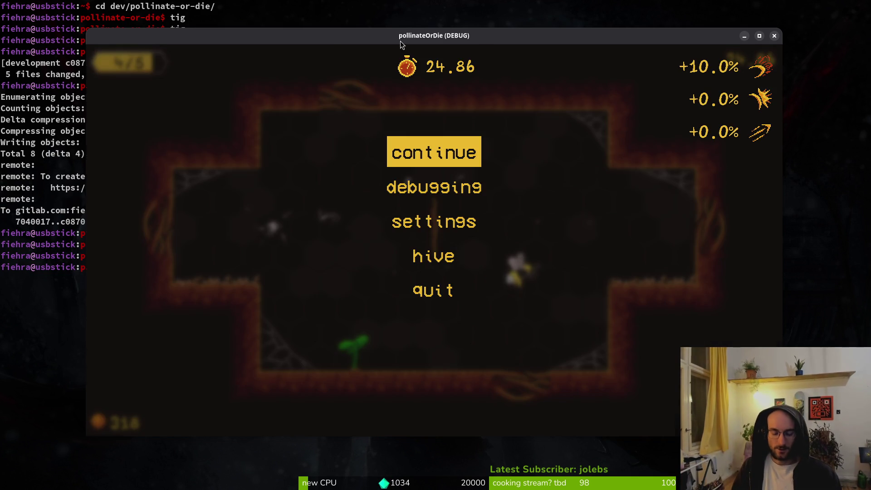
{"action": "key", "text": "alt+F4"}
{"action": "type", "text": "vim"}
{"action": "key", "text": "Return"}
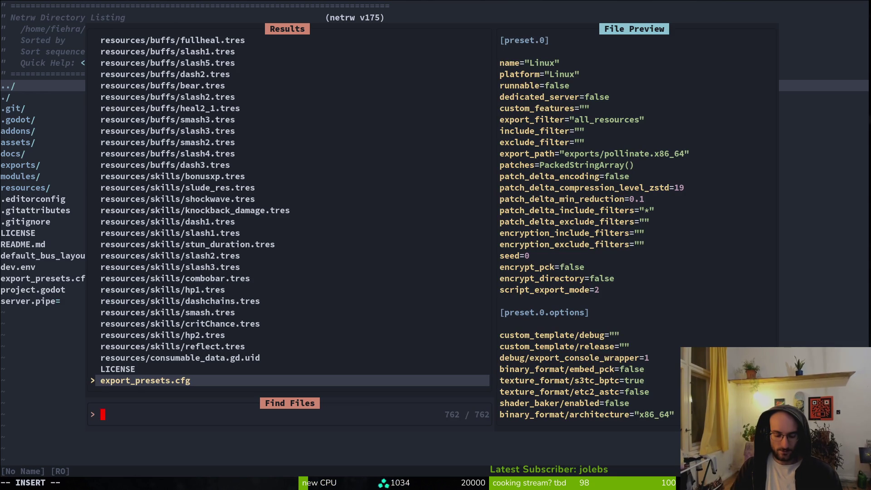
Open modules/levels/level.gd with Find Files and scroll down to the enemies-killed check.
{"action": "type", "text": "level"}
{"action": "key", "text": "Return"}
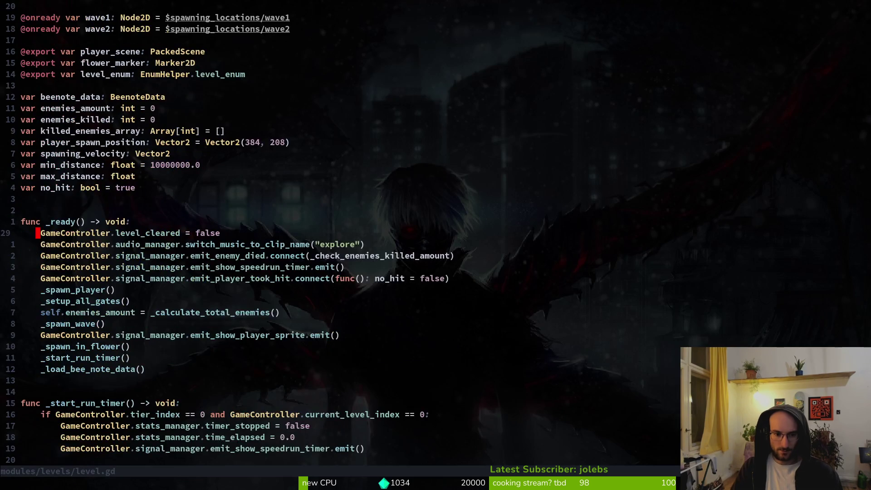
{"action": "key", "text": "ctrl+d"}
{"action": "key", "text": "ctrl+u"}
{"action": "key", "text": "ctrl+d"}
{"action": "key", "text": "ctrl+d"}
{"action": "key", "text": "ctrl+d"}
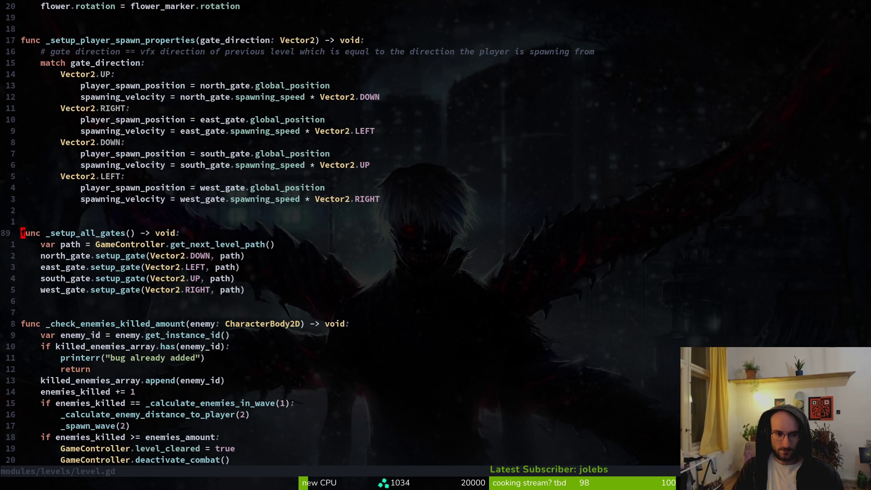
{"action": "key", "text": "ctrl+d"}
Highlight the deactivate_combat() line in _check_enemies_killed_amount, then clear the selection.
{"action": "key", "text": "shift+v"}
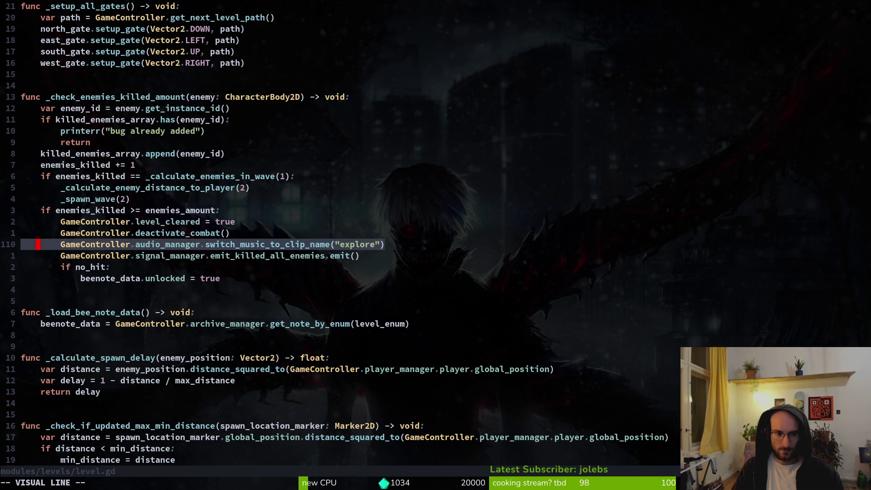
{"action": "key", "text": "k"}
{"action": "key", "text": "Escape"}
{"action": "key", "text": "shift+v"}
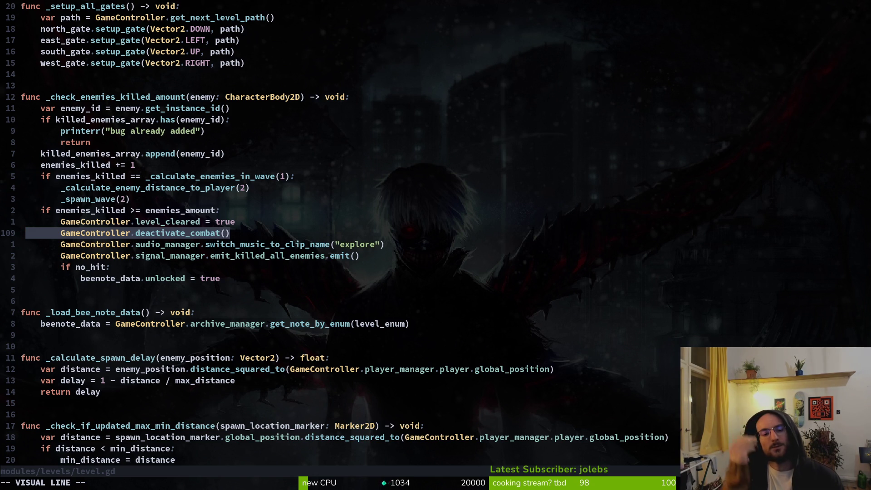
{"action": "key", "text": "Escape"}
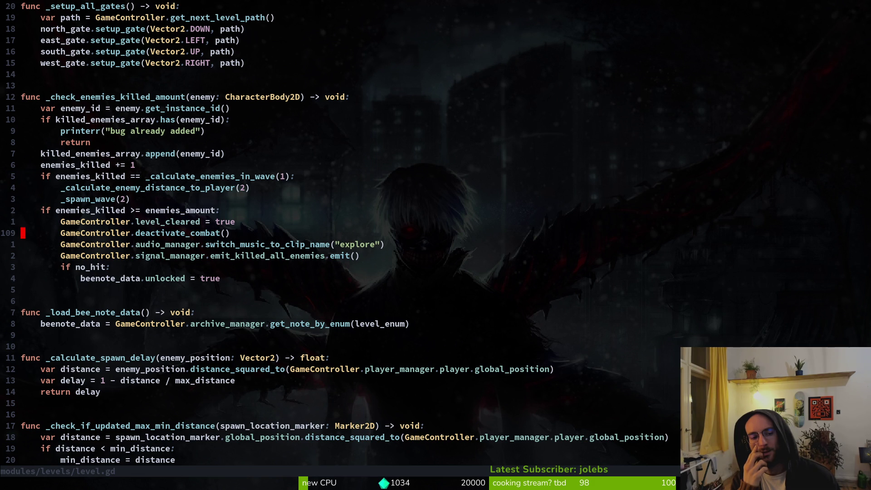
Resume the paused game and fly the bee around attacking enemies near the sprout.
{"action": "key", "text": "alt+Tab"}
{"action": "key", "text": "Escape"}
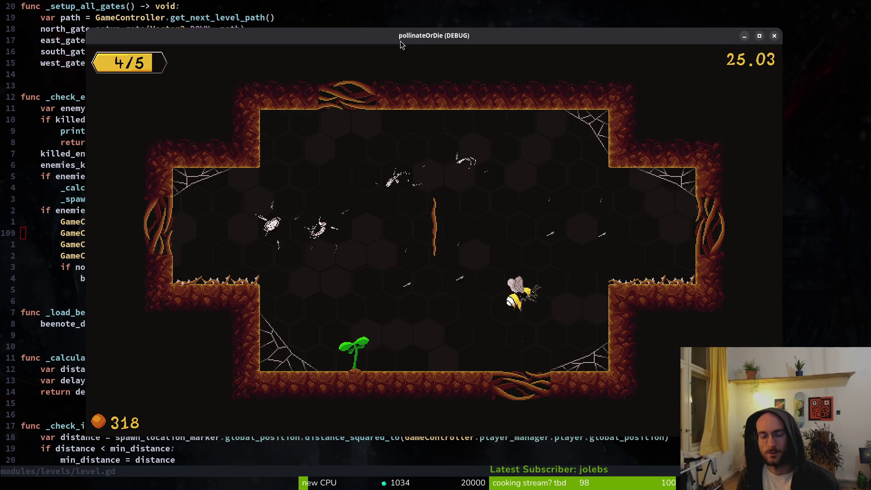
{"action": "key", "text": "w"}
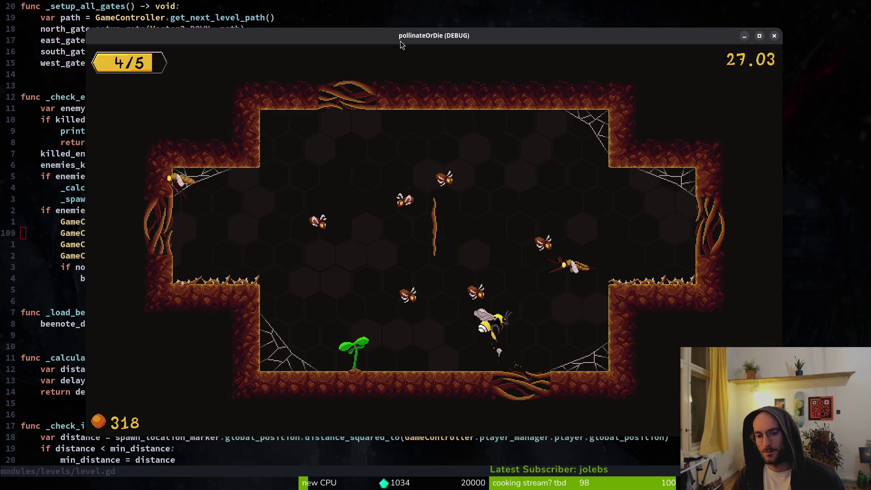
{"action": "key", "text": "a"}
{"action": "key", "text": "s"}
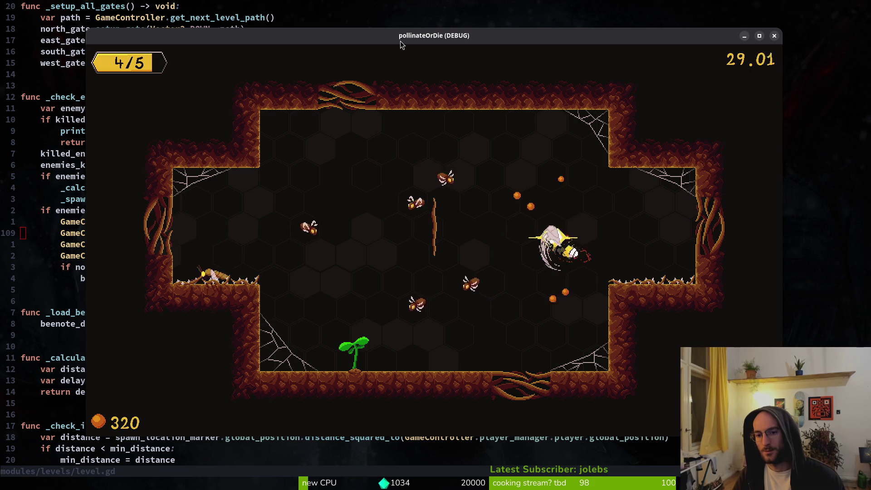
{"action": "key", "text": "w"}
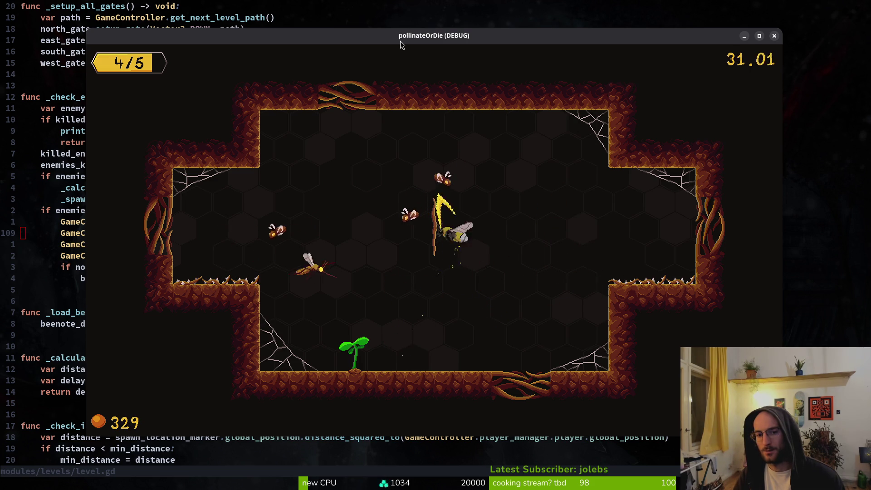
{"action": "key", "text": "s"}
{"action": "key", "text": "a"}
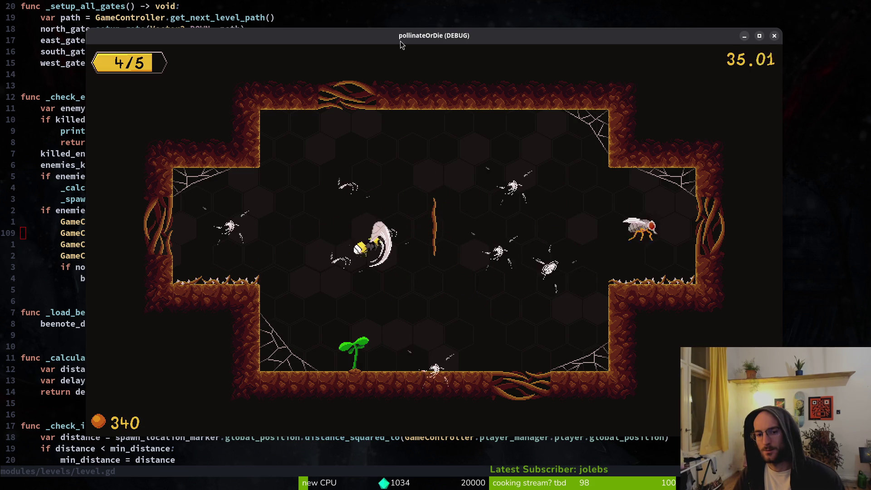
Finish off the remaining enemies, land beside the plant, pause, and close the game.
{"action": "key", "text": "w"}
{"action": "key", "text": "d"}
{"action": "key", "text": "s"}
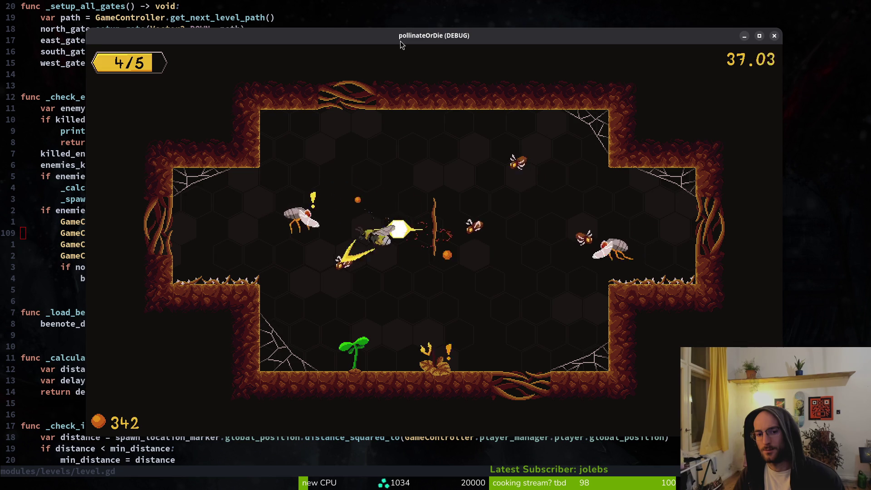
{"action": "key", "text": "w"}
{"action": "key", "text": "s"}
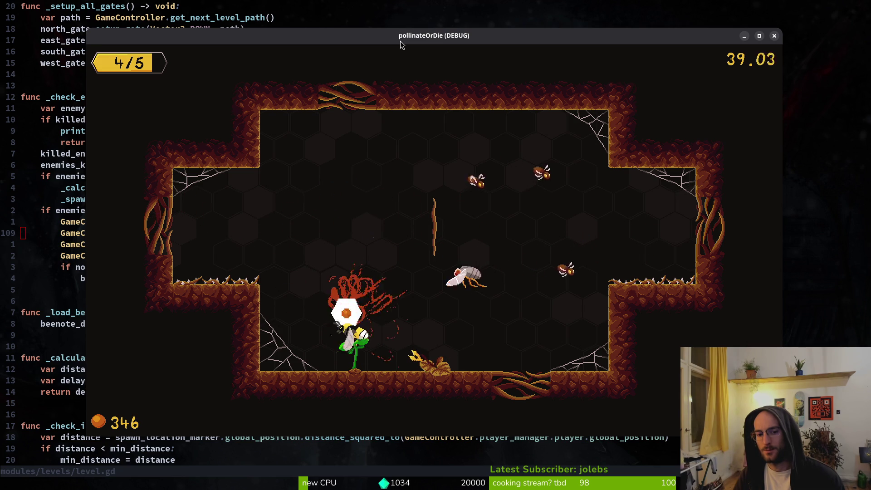
{"action": "key", "text": "d"}
{"action": "key", "text": "d"}
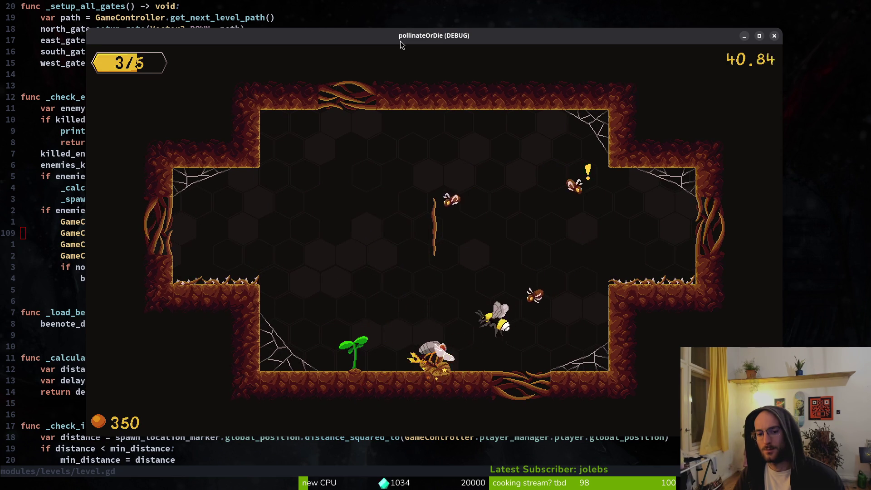
{"action": "key", "text": "w"}
{"action": "key", "text": "d"}
{"action": "key", "text": "a"}
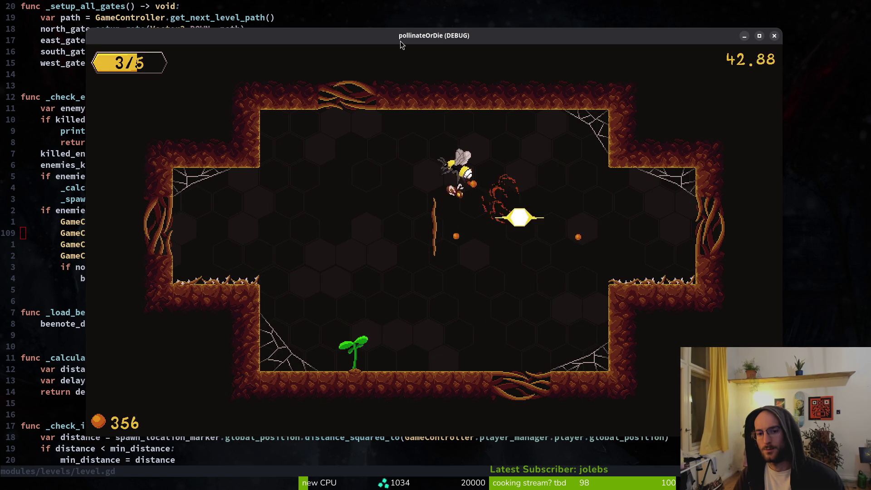
{"action": "key", "text": "s"}
{"action": "key", "text": "s"}
{"action": "key", "text": "a"}
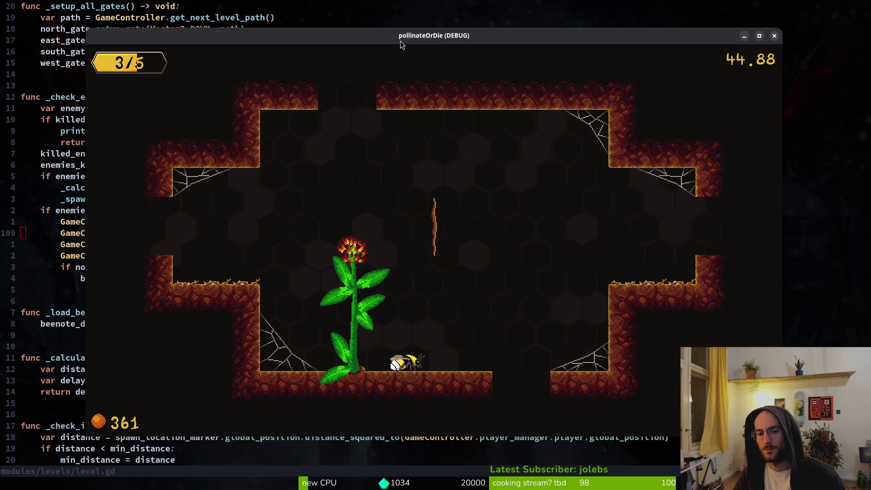
{"action": "key", "text": "Escape"}
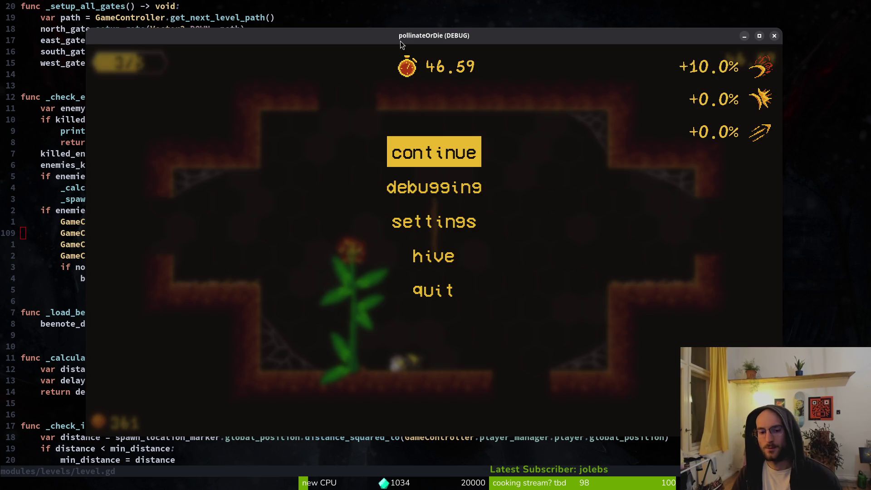
{"action": "key", "text": "alt+F4"}
Live-grep the project for fade_out_music and preview each match.
{"action": "key", "text": "space"}
{"action": "type", "text": "fgfade_out_music"}
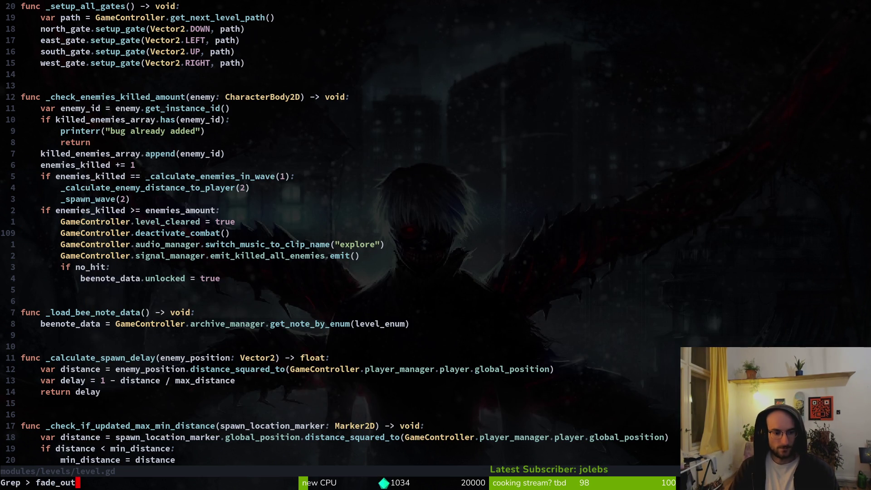
{"action": "key", "text": "Return"}
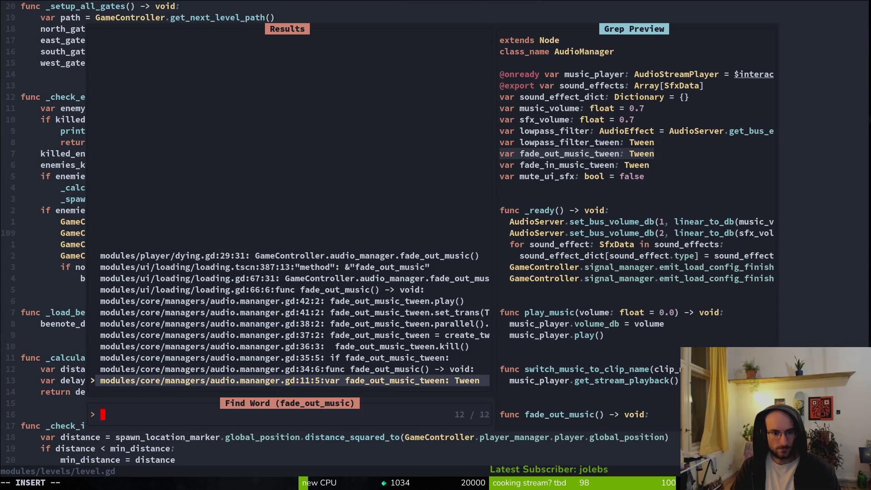
{"action": "key", "text": "Down"}
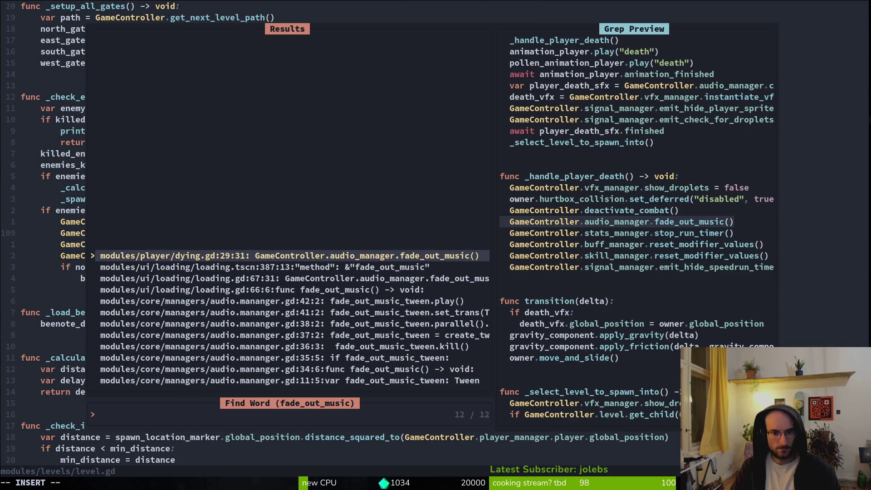
{"action": "key", "text": "Down"}
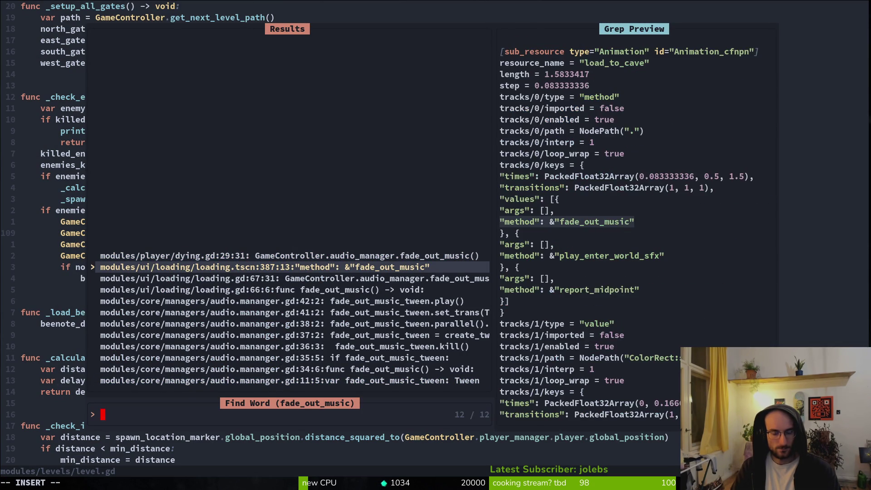
{"action": "key", "text": "Down"}
{"action": "key", "text": "Down"}
{"action": "key", "text": "Down"}
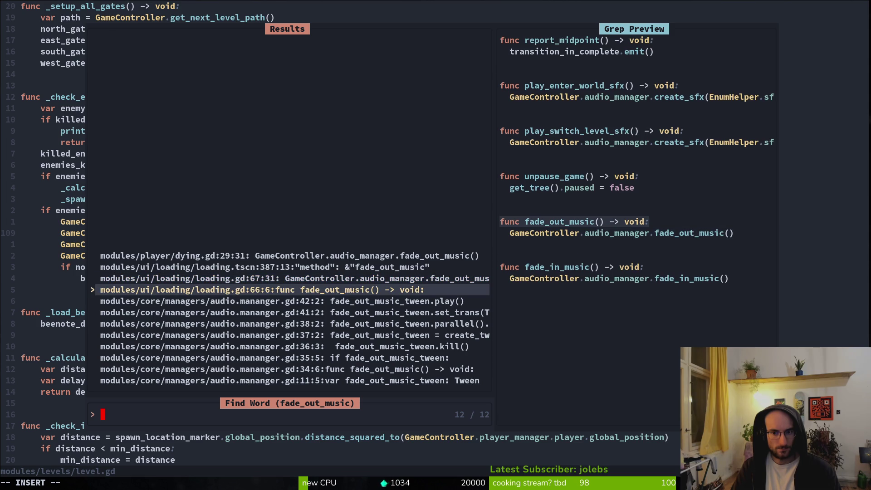
{"action": "key", "text": "Down"}
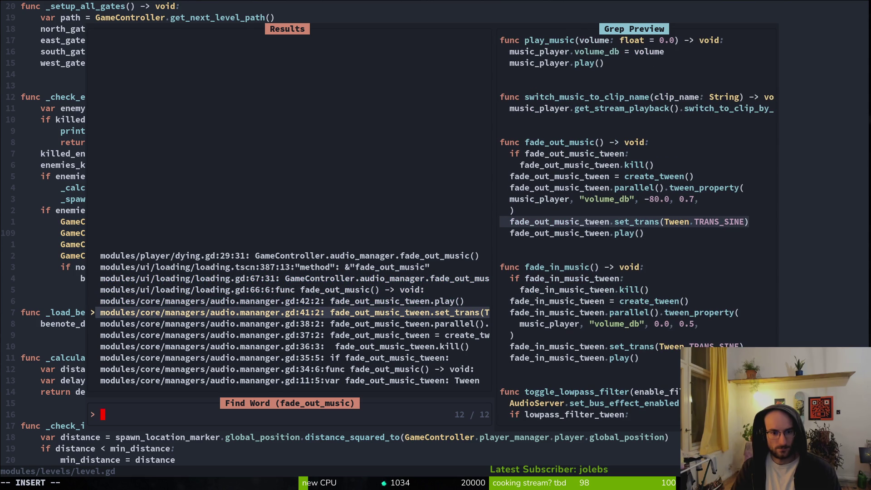
{"action": "key", "text": "Down"}
{"action": "key", "text": "Down"}
{"action": "key", "text": "Down"}
{"action": "key", "text": "Down"}
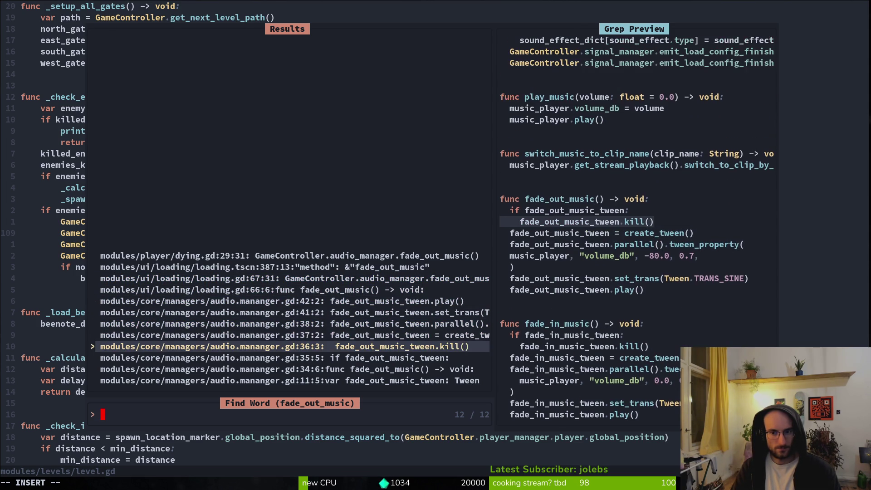
{"action": "key", "text": "Down"}
{"action": "key", "text": "Down"}
{"action": "key", "text": "Down"}
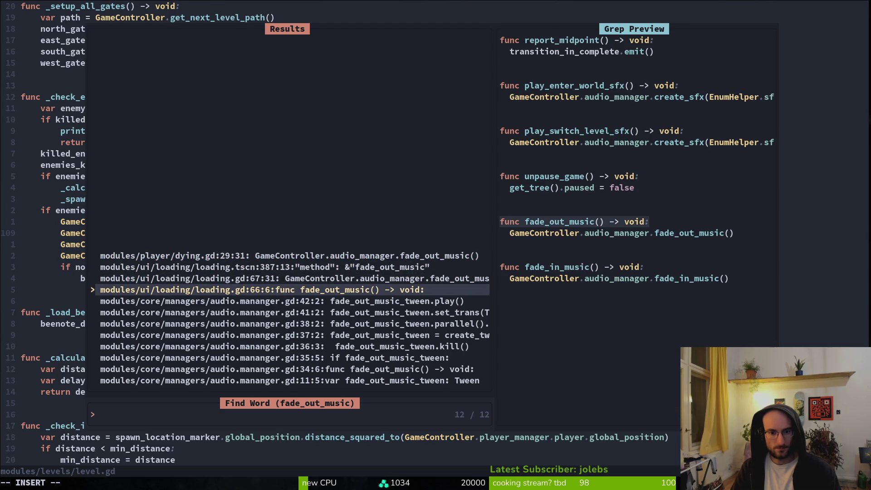
Open loading.gd at its fade_out_music function and save it with :w.
{"action": "key", "text": "Return"}
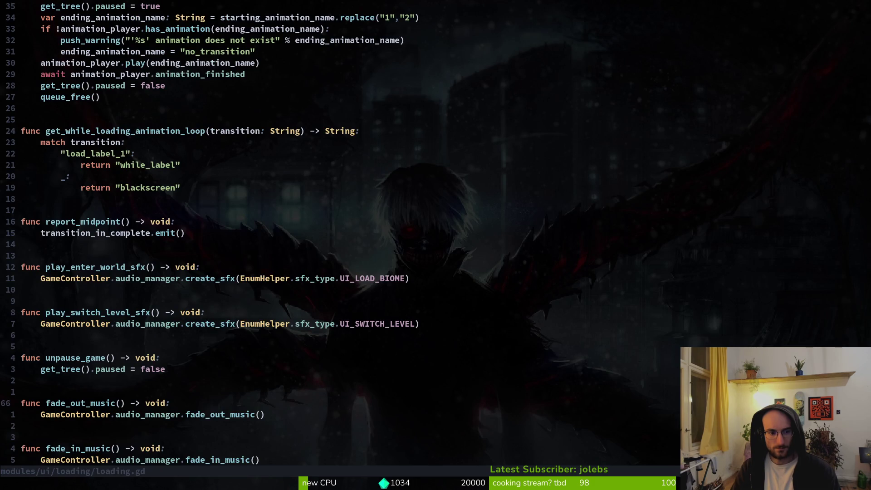
{"action": "type", "text": ":w"}
{"action": "key", "text": "Return"}
{"action": "key", "text": "v"}
Grep the selected fade_out_music word again and open the match in dying.gd.
{"action": "key", "text": "i"}
{"action": "key", "text": "w"}
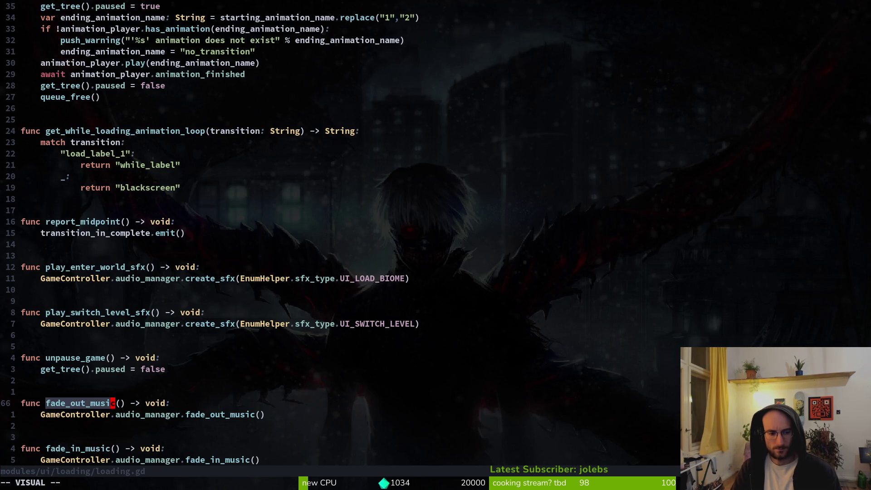
{"action": "key", "text": "space"}
{"action": "key", "text": "p"}
{"action": "key", "text": "s"}
{"action": "key", "text": "Return"}
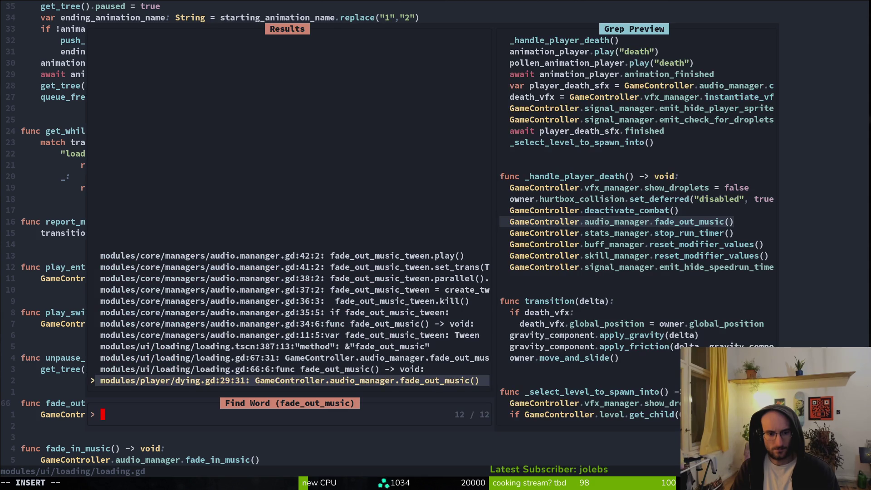
{"action": "key", "text": "Return"}
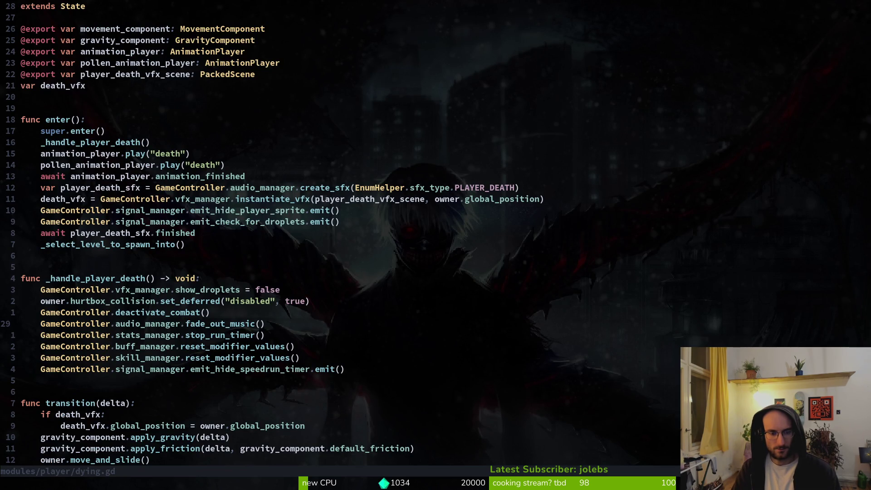
Resume the game, move the bee right along the floor, pause and unpause again.
{"action": "key", "text": "alt+Tab"}
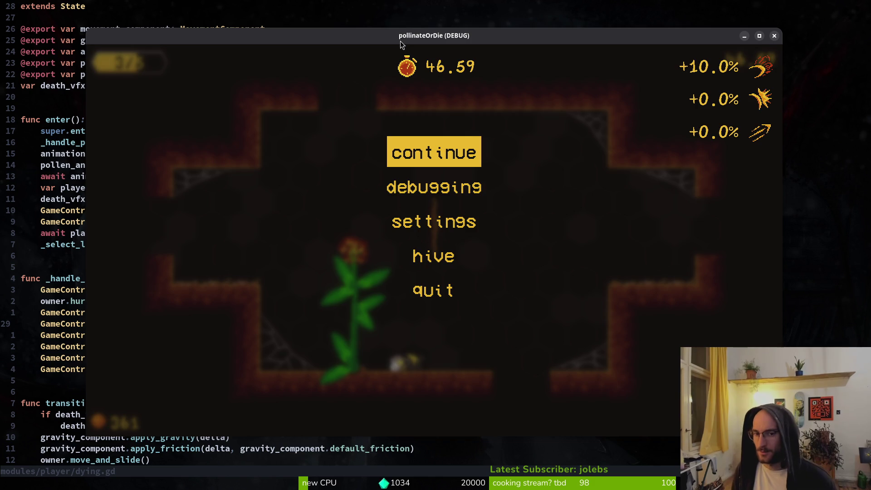
{"action": "key", "text": "Escape"}
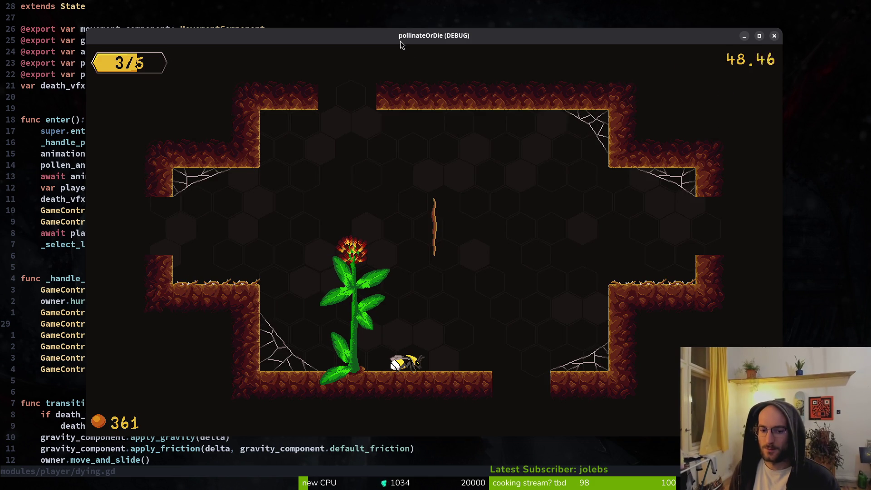
{"action": "key", "text": "Right"}
{"action": "key", "text": "Escape"}
{"action": "key", "text": "Escape"}
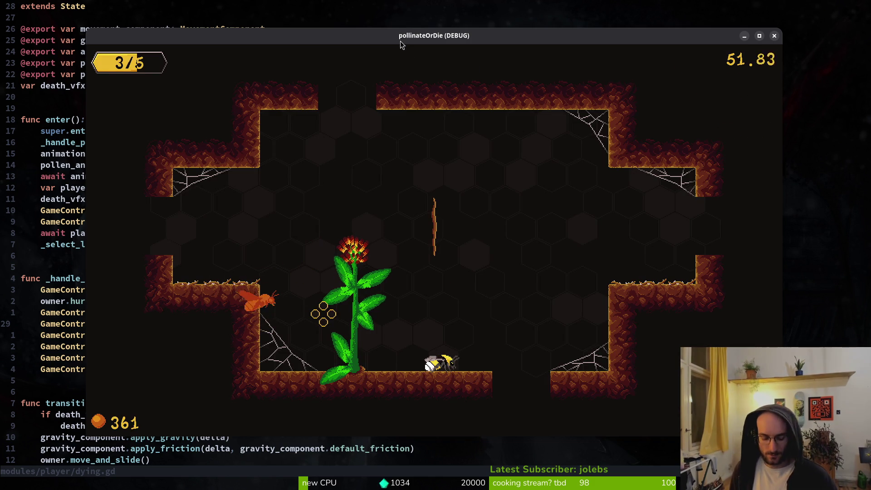
{"action": "key", "text": "space"}
Open pause_overlay.gd and move to the explore-music line in _resume_game_music.
{"action": "key", "text": "f"}
{"action": "key", "text": "f"}
{"action": "type", "text": "pauvo"}
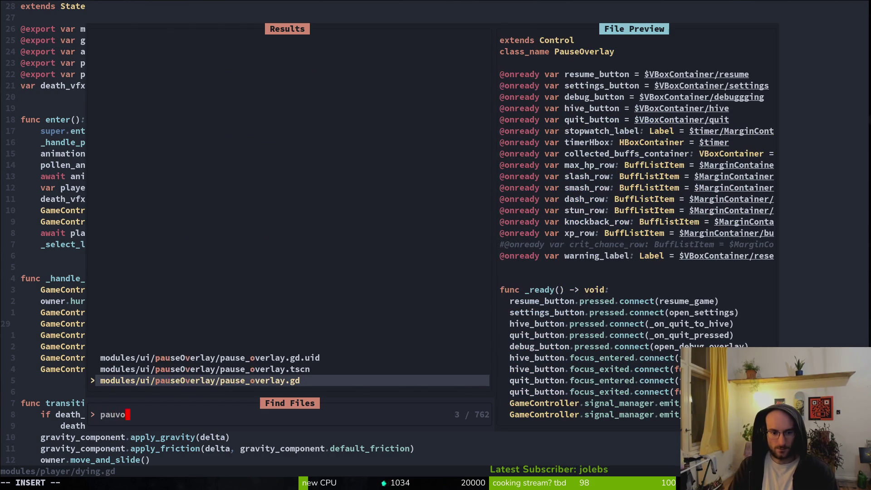
{"action": "key", "text": "Return"}
{"action": "key", "text": "ctrl+d"}
{"action": "key", "text": "ctrl+d"}
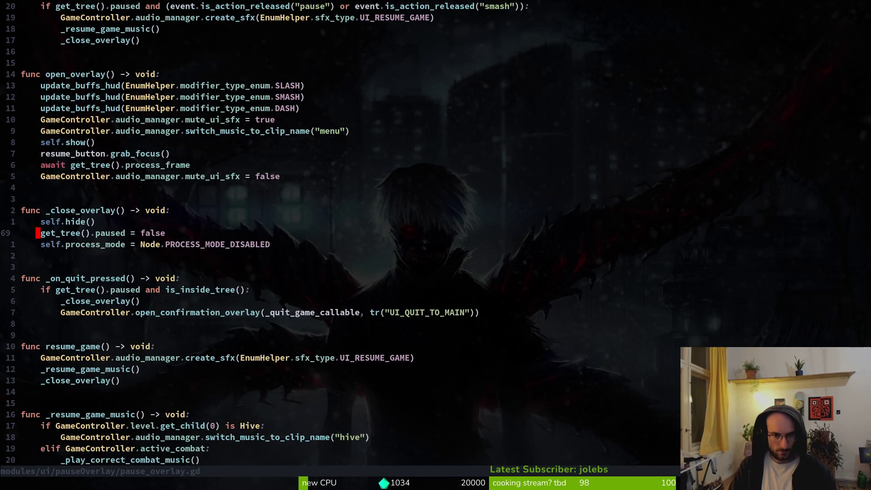
{"action": "key", "text": "ctrl+d"}
{"action": "key", "text": "j"}
{"action": "key", "text": "j"}
{"action": "type", "text": "\"menu"}
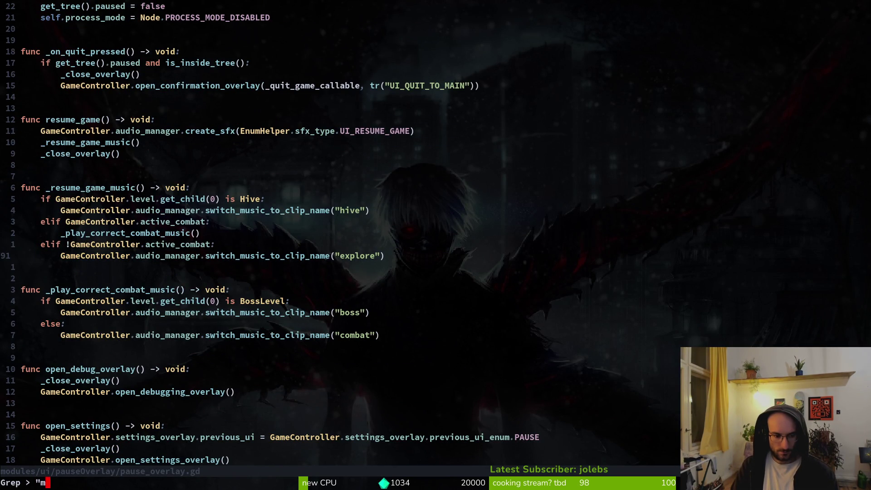
Search the project for "menu" and preview its matches, including audio.manager.tscn's music clips.
{"action": "key", "text": "Return"}
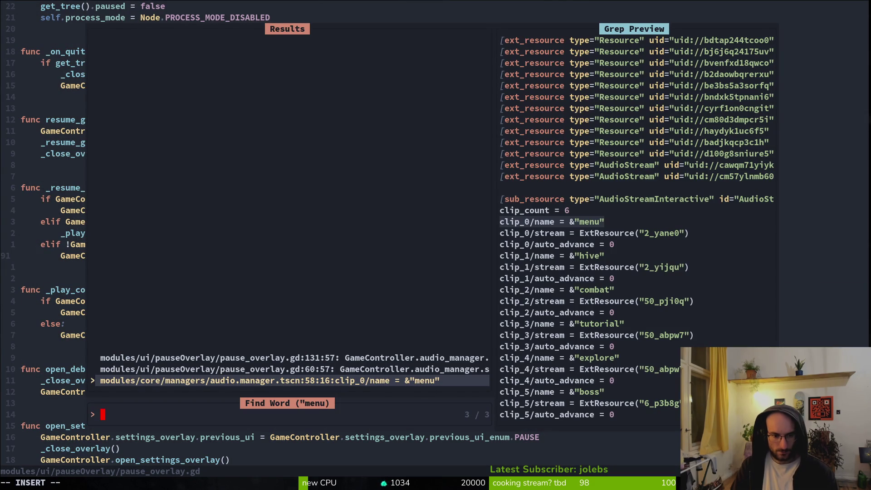
{"action": "key", "text": "Up"}
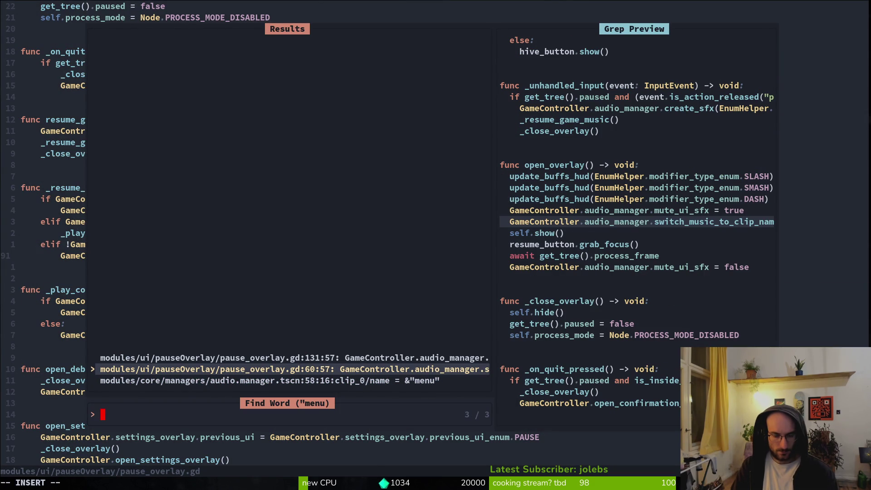
{"action": "key", "text": "Down"}
{"action": "key", "text": "Up"}
{"action": "key", "text": "Up"}
{"action": "key", "text": "Down"}
{"action": "key", "text": "Down"}
{"action": "key", "text": "Escape"}
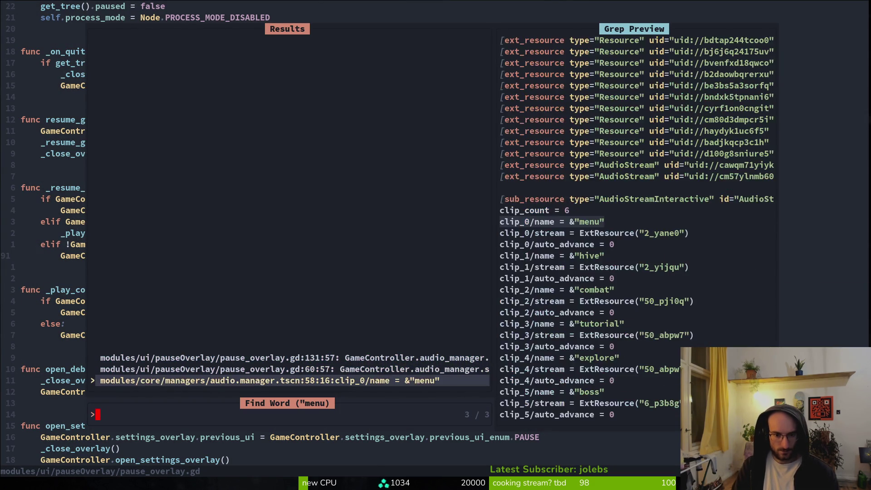
{"action": "key", "text": "alt+Tab"}
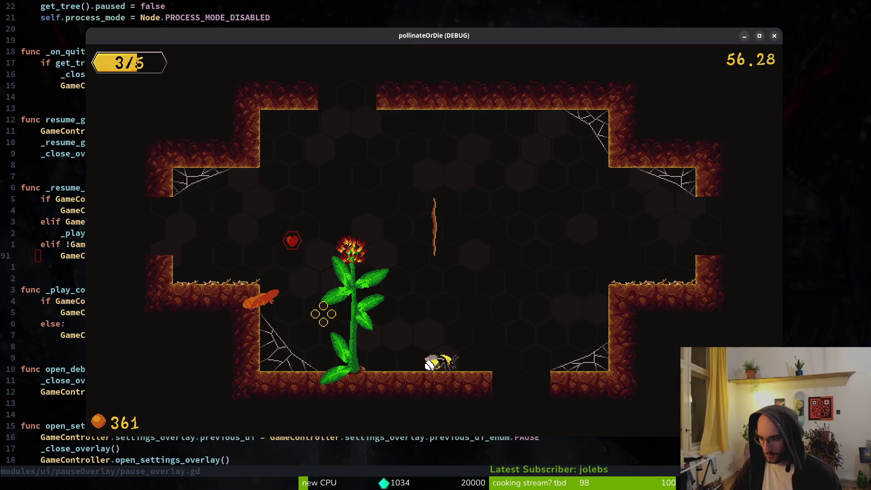
In Godot's Import dock, check menu.wav's loop mode setting without changing it.
{"action": "key", "text": "alt+Tab"}
{"action": "left_click", "coordinate": [60, 41]}
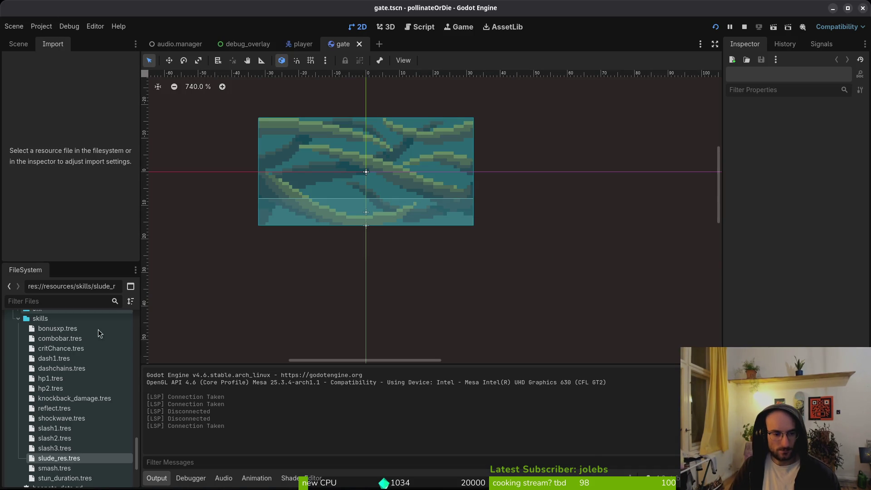
{"action": "left_click", "coordinate": [18, 318]}
{"action": "scroll", "coordinate": [46, 412], "scroll_direction": "up", "scroll_amount": 10}
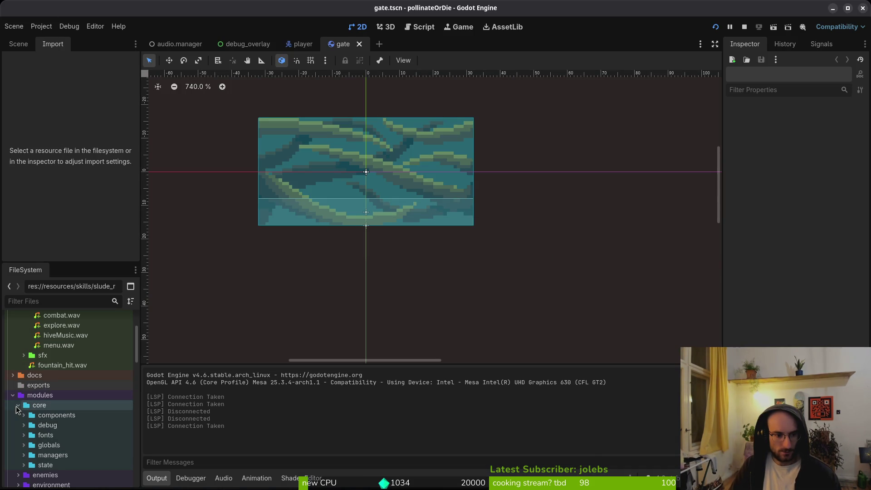
{"action": "scroll", "coordinate": [62, 358], "scroll_direction": "up", "scroll_amount": 5}
{"action": "left_click", "coordinate": [59, 429]}
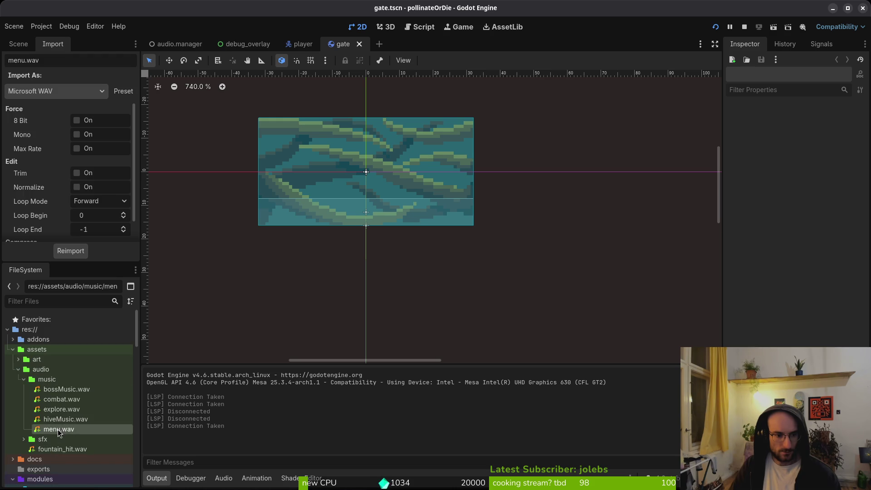
{"action": "left_click", "coordinate": [115, 207]}
{"action": "key", "text": "Escape"}
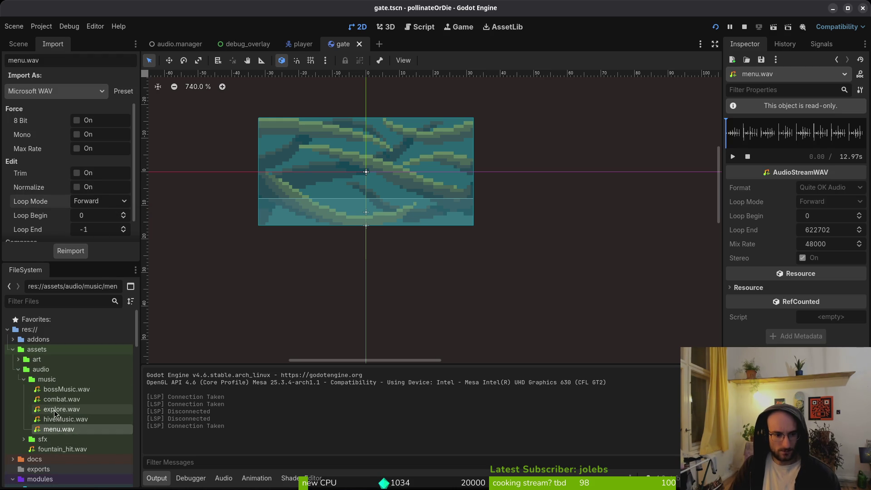
Set explore.wav's Loop Mode to Forward, reimport it, and stop the running game.
{"action": "left_click", "coordinate": [63, 409]}
{"action": "left_click", "coordinate": [100, 203]}
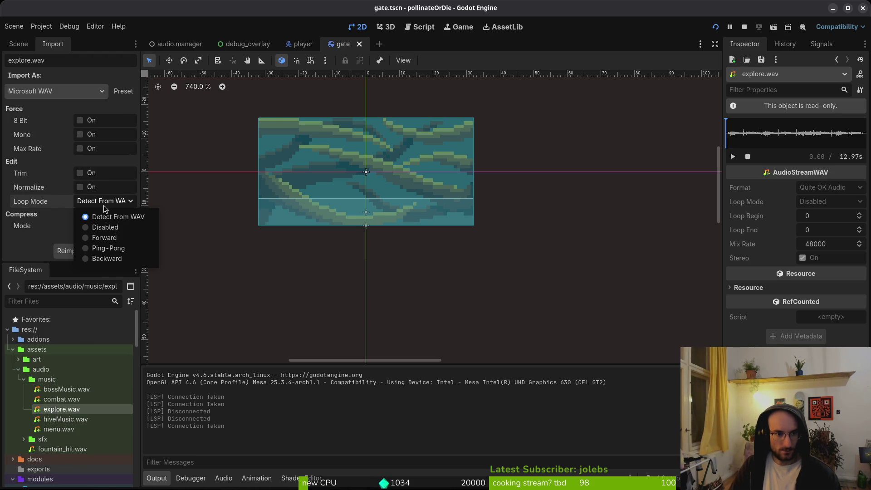
{"action": "left_click", "coordinate": [100, 239]}
{"action": "left_click", "coordinate": [81, 252]}
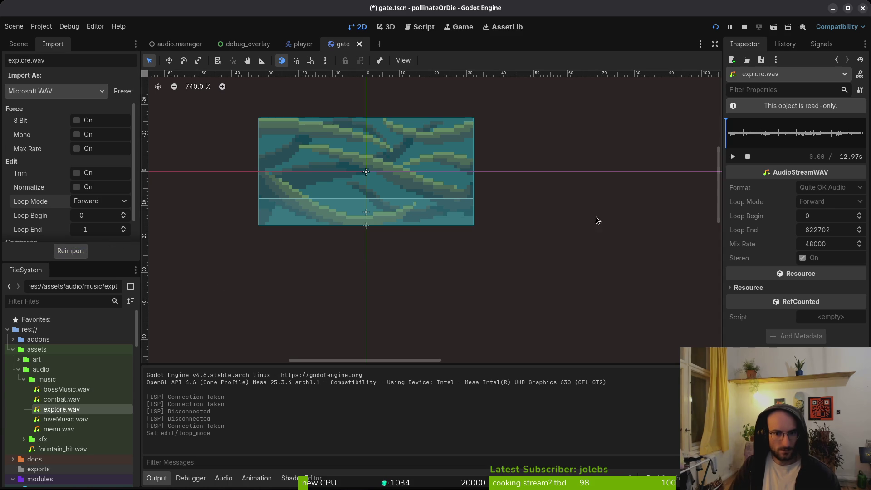
{"action": "left_click", "coordinate": [744, 26]}
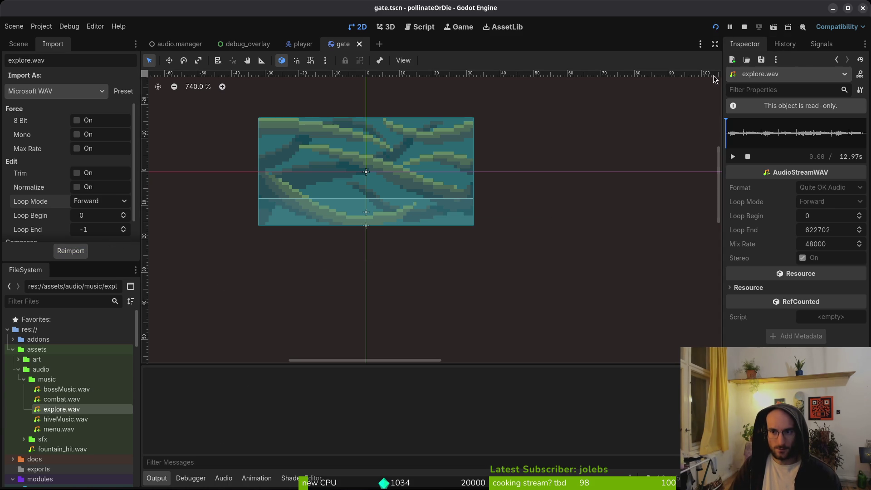
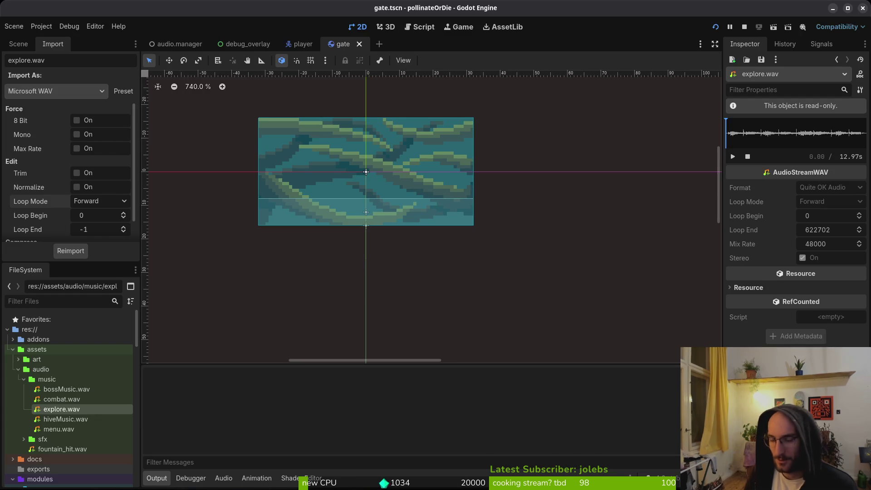
Playtest the game with F5, then close the game window and refocus the editor.
{"action": "key", "text": "F5"}
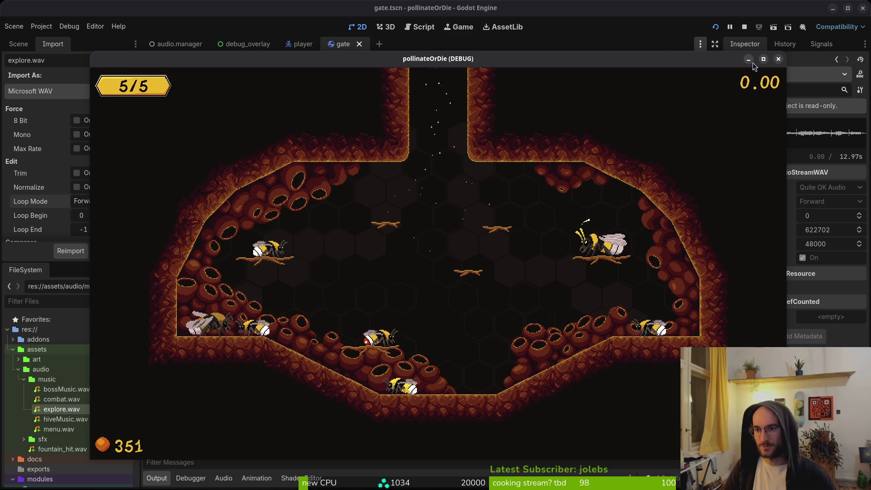
{"action": "left_click", "coordinate": [778, 59]}
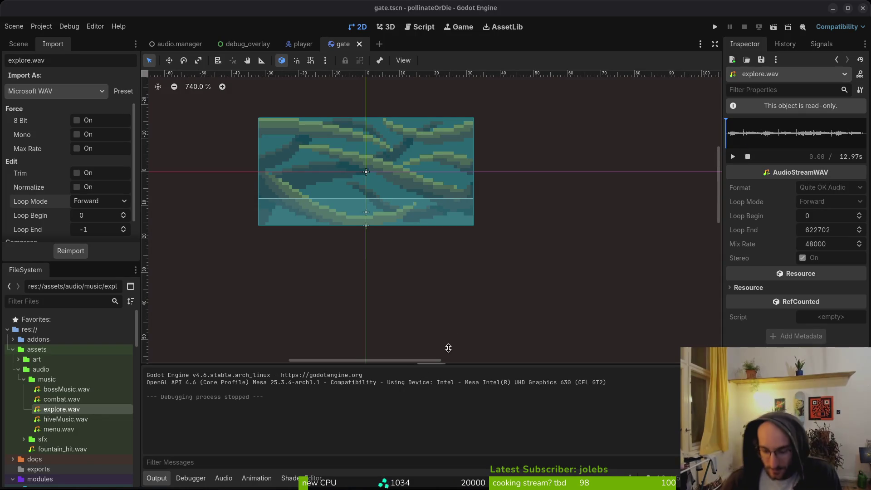
{"action": "left_click", "coordinate": [450, 442]}
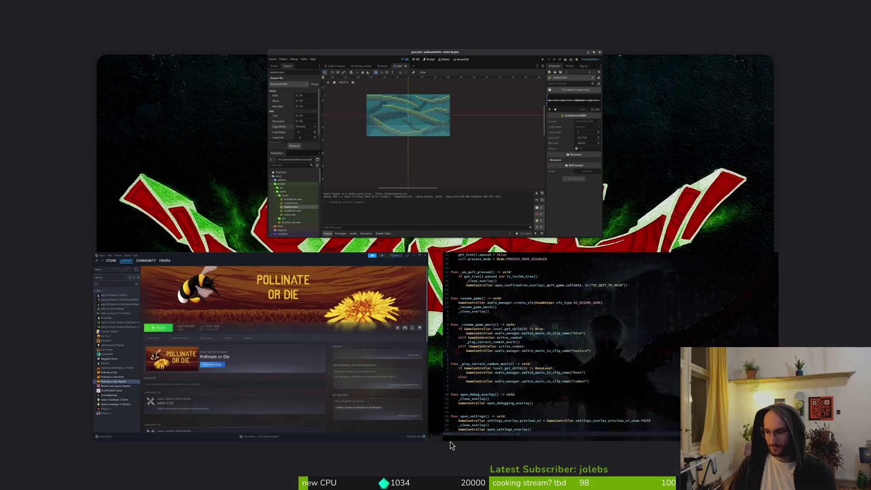
Quit vim and stage the changed audio scripts tutorial_1.gd and dying.gd in tig.
{"action": "type", "text": ":q"}
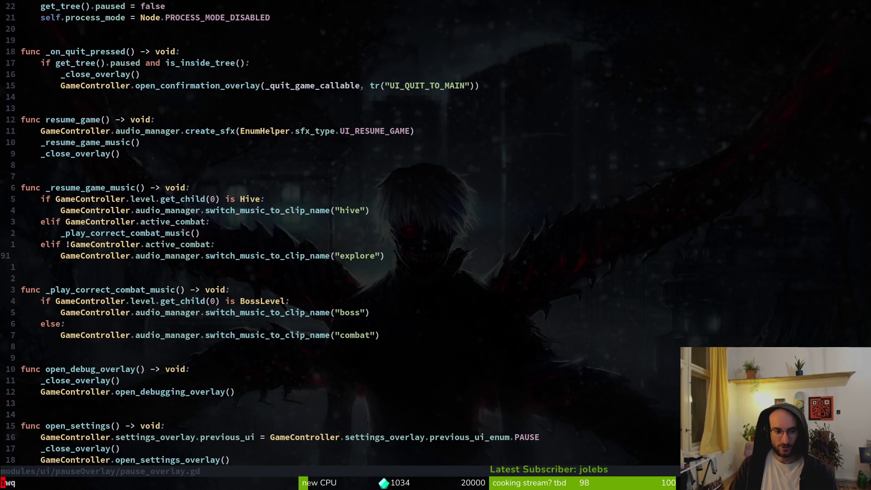
{"action": "key", "text": "Return"}
{"action": "type", "text": "tig"}
{"action": "key", "text": "Return"}
{"action": "key", "text": "s"}
{"action": "key", "text": "Down"}
{"action": "key", "text": "Down"}
{"action": "key", "text": "Return"}
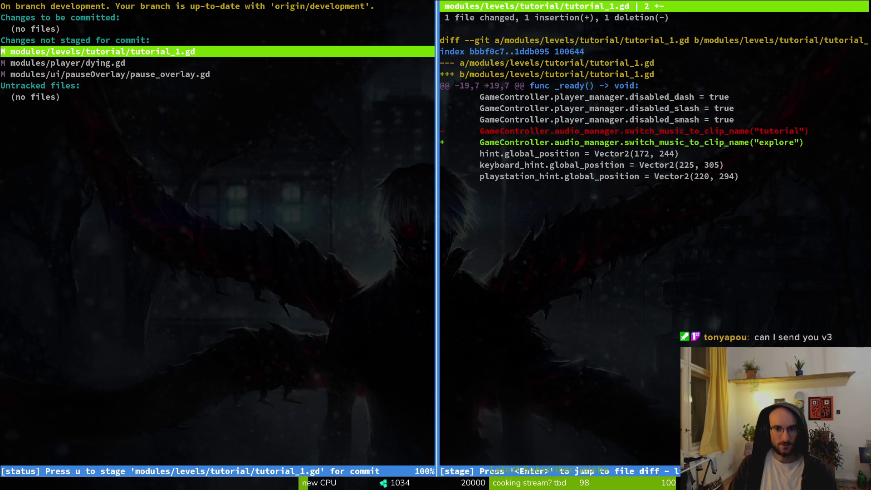
{"action": "key", "text": "u"}
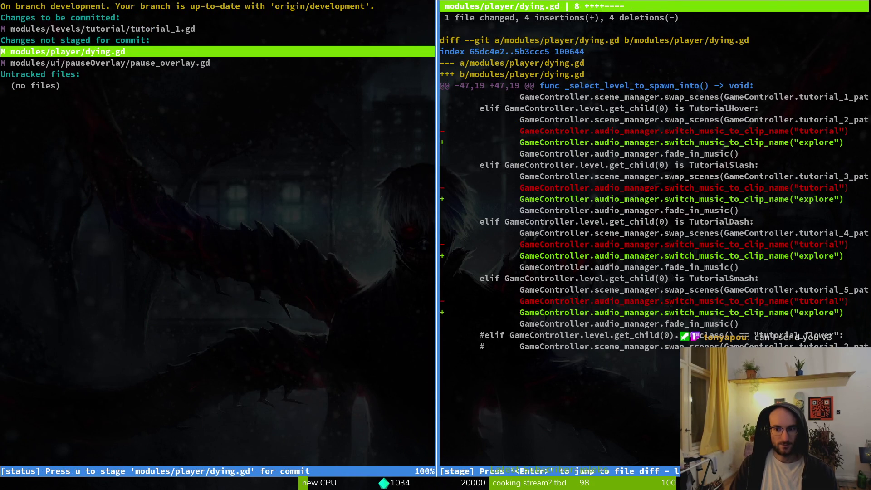
{"action": "key", "text": "u"}
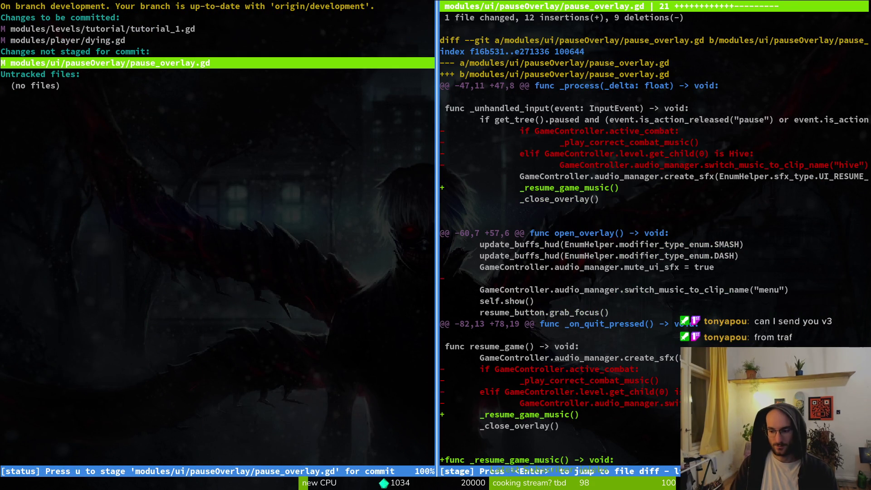
Commit as "fixed audio track management", push it, and clear the terminal.
{"action": "type", "text": "u"}
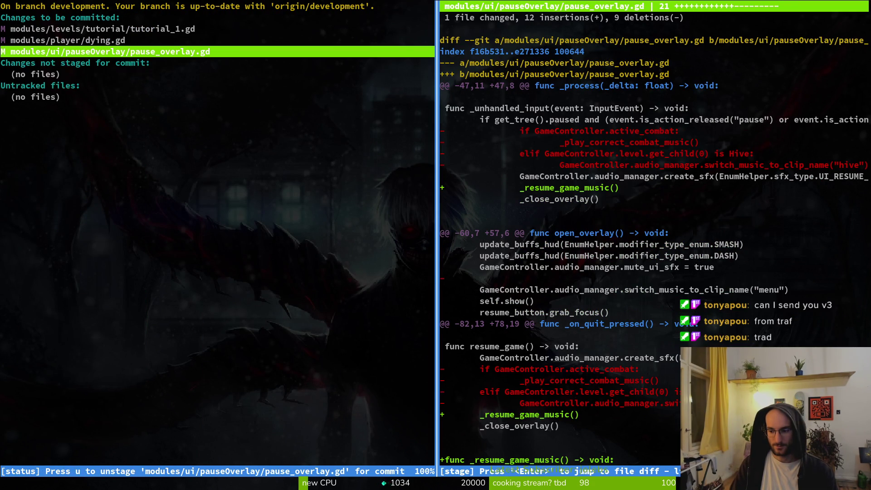
{"action": "type", "text": "qgit commit -"}
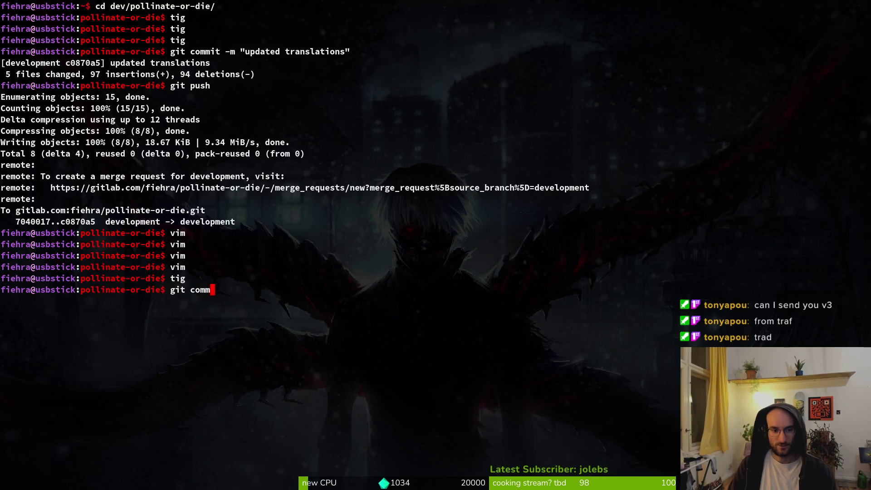
{"action": "type", "text": "m \"fi"}
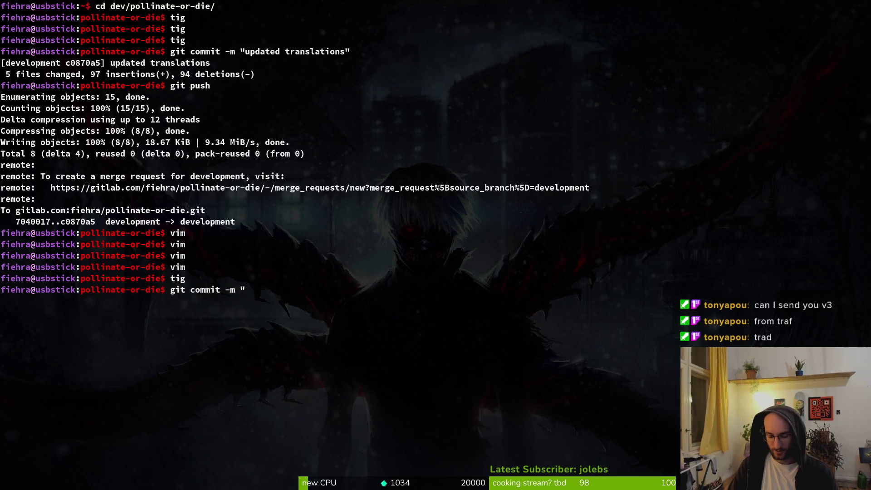
{"action": "type", "text": "xed audio "}
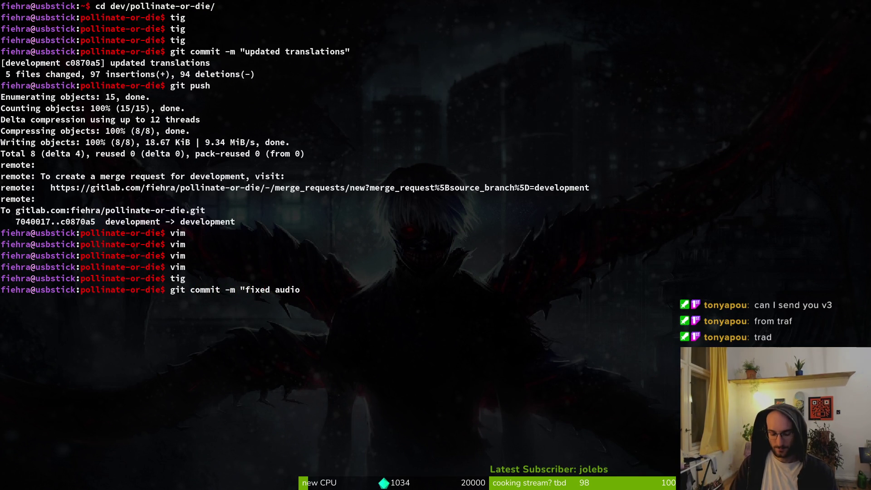
{"action": "type", "text": "track mana"}
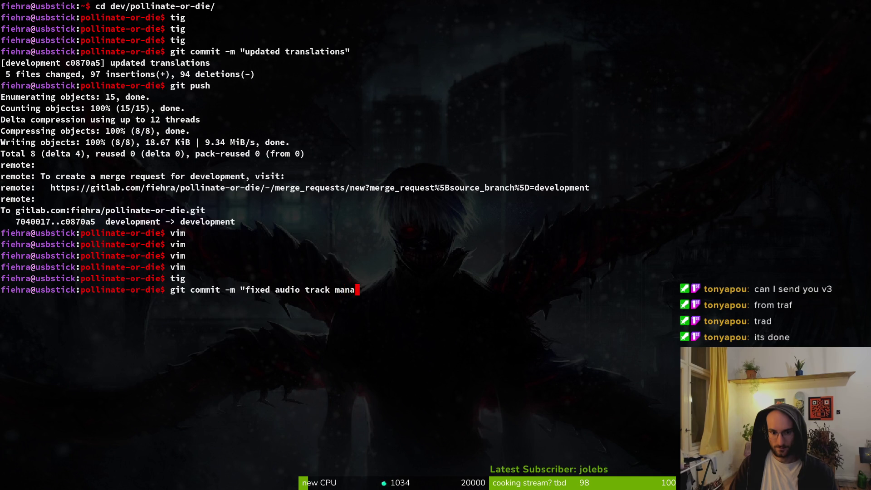
{"action": "type", "text": "gement\""}
{"action": "key", "text": "Return"}
{"action": "type", "text": "git push"}
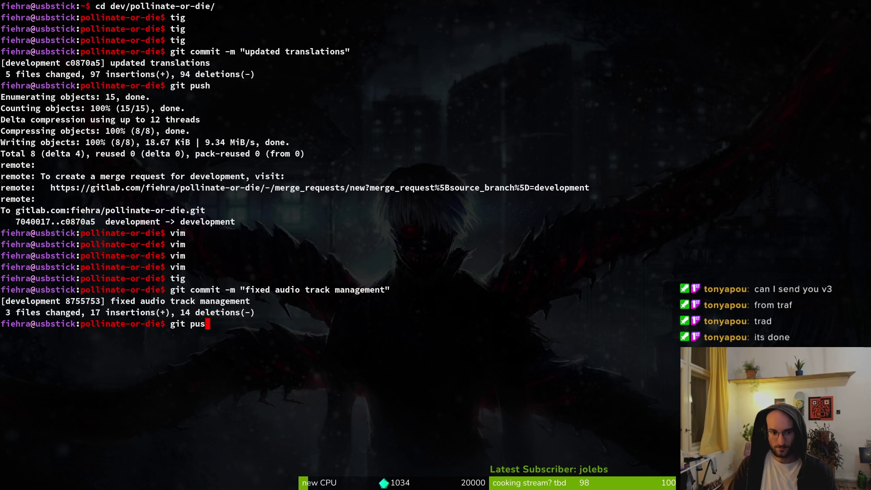
{"action": "key", "text": "Return"}
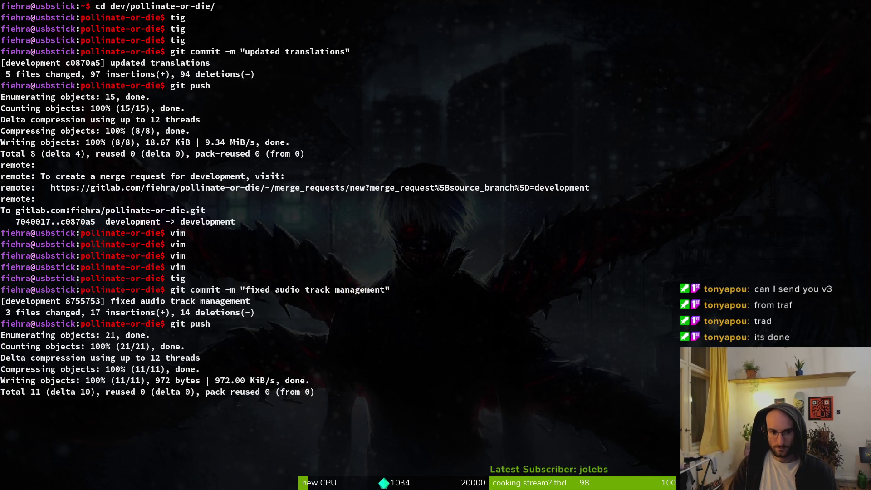
{"action": "type", "text": "clear"}
{"action": "key", "text": "Return"}
{"action": "key", "text": "alt+Tab"}
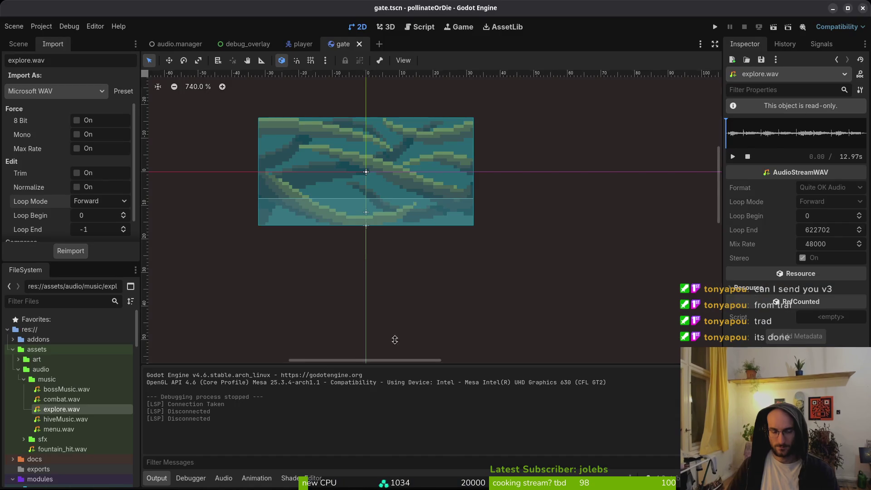
Show the gate scene's node tree, then open and close the project's user data folder.
{"action": "left_click", "coordinate": [18, 44]}
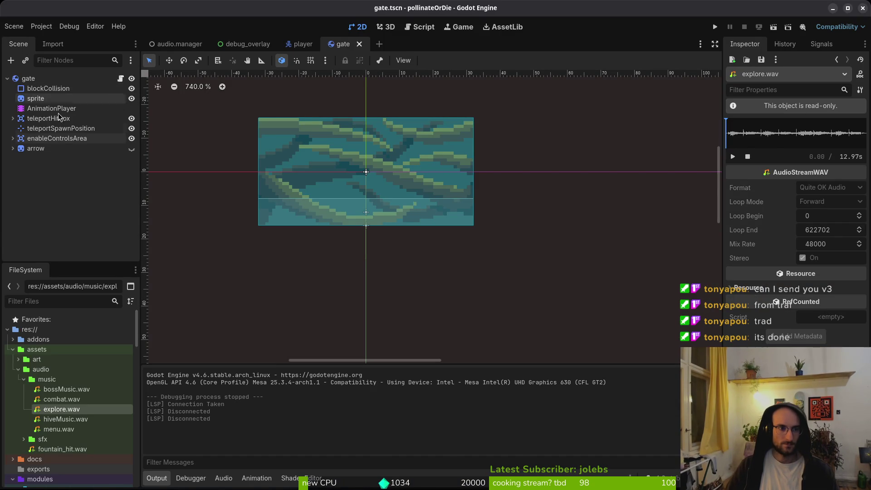
{"action": "left_click", "coordinate": [42, 26]}
{"action": "left_click", "coordinate": [41, 26]}
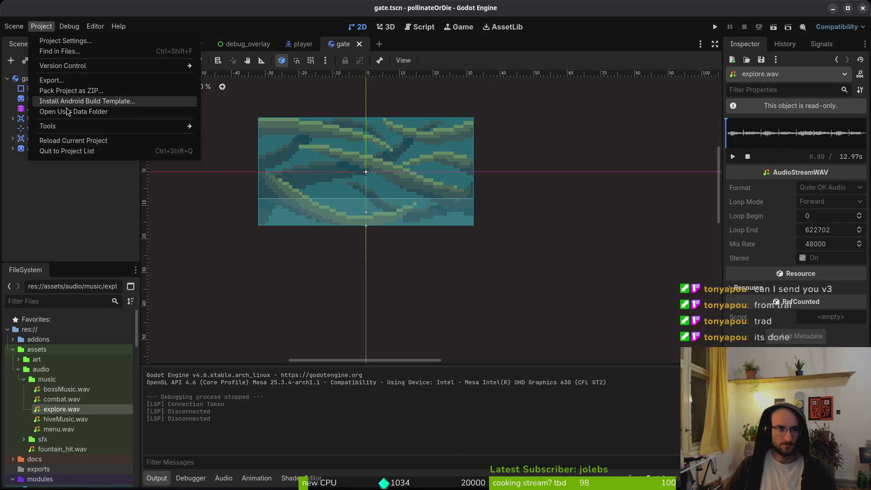
{"action": "left_click", "coordinate": [68, 110]}
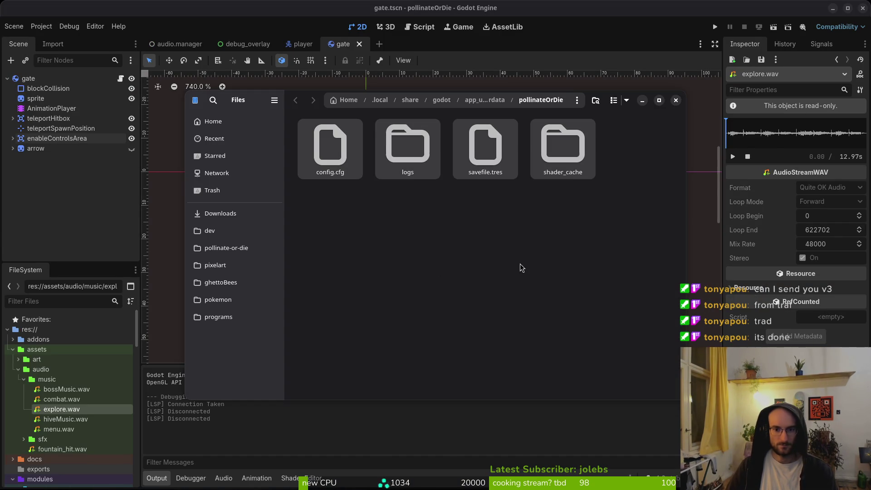
{"action": "type", "text": "m"}
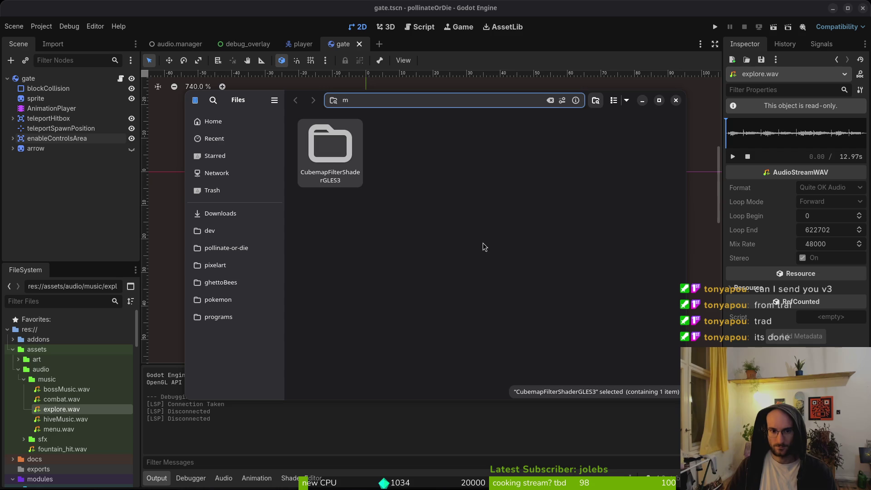
{"action": "key", "text": "Return"}
{"action": "key", "text": "ctrl+w"}
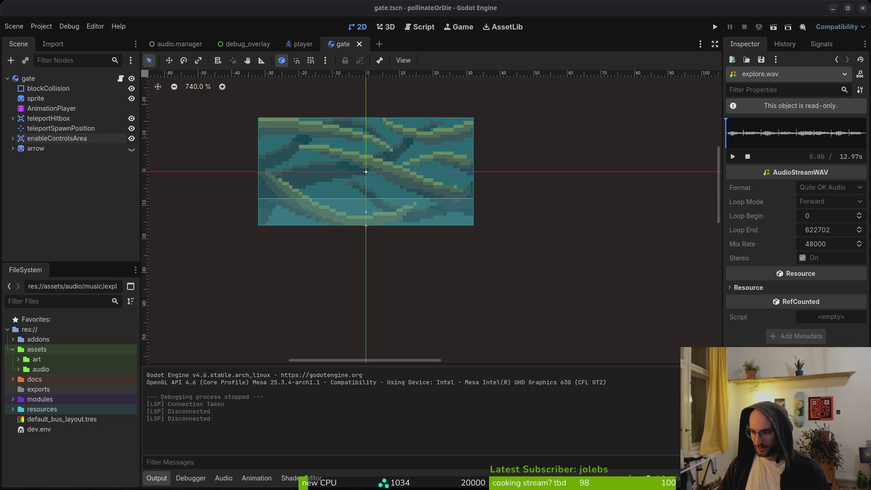
Switch over to the translations.csv spreadsheet in LibreOffice Calc.
{"action": "key", "text": "super"}
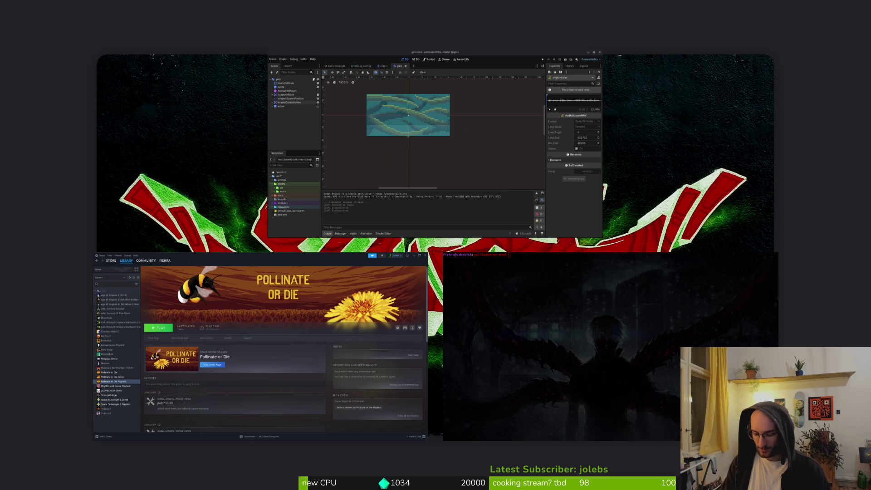
{"action": "key", "text": "super"}
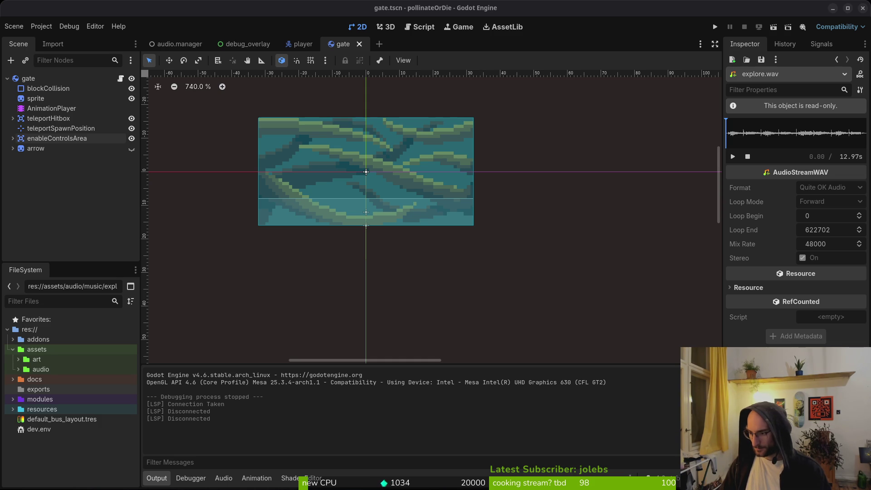
{"action": "key", "text": "alt+Tab"}
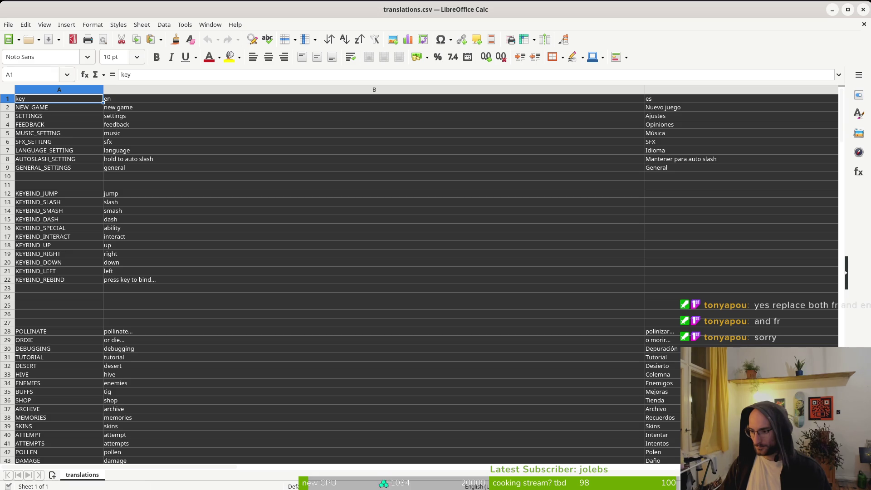
Begin opening a file from Downloads, cancel it, and return to the spreadsheet.
{"action": "left_click", "coordinate": [9, 25]}
{"action": "left_click", "coordinate": [33, 49]}
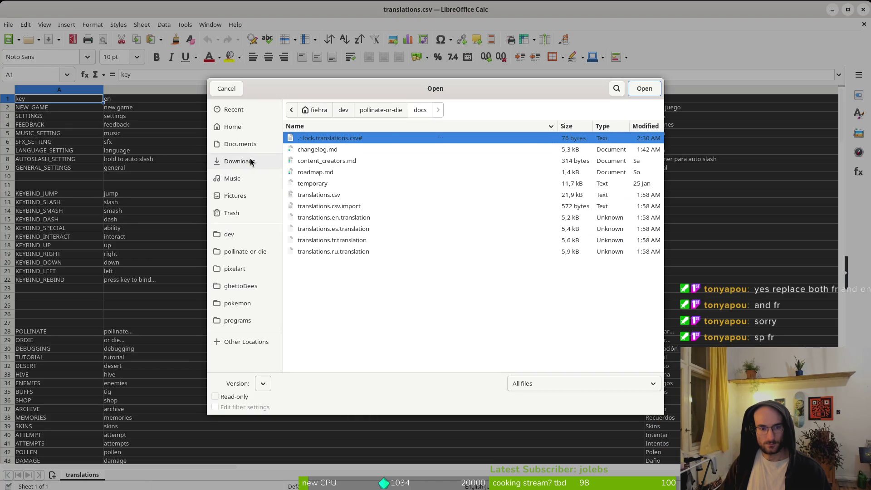
{"action": "left_click", "coordinate": [252, 162]}
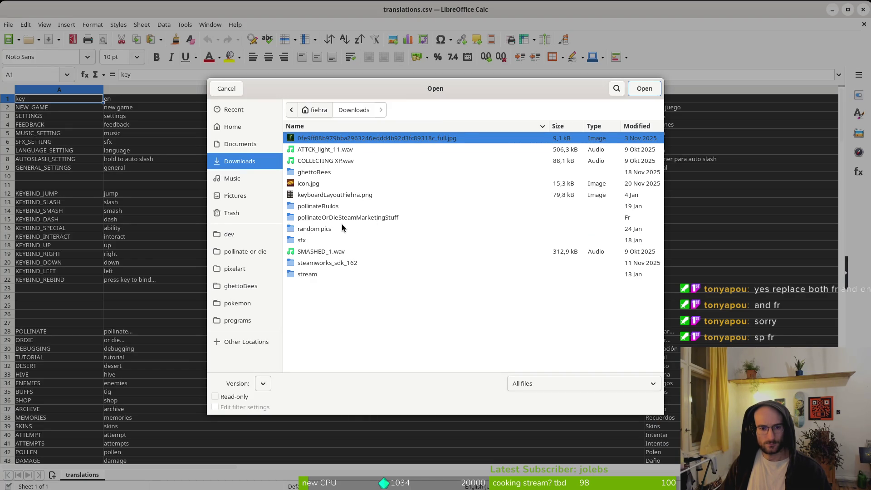
{"action": "left_click", "coordinate": [240, 89]}
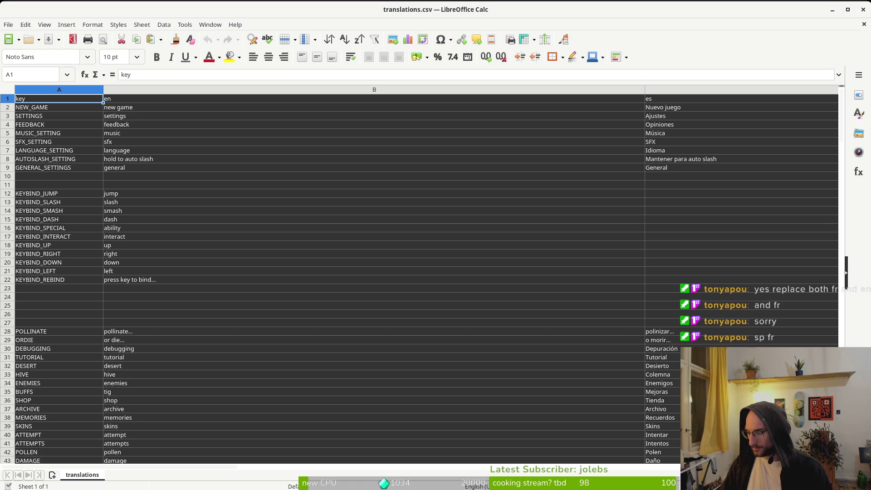
{"action": "key", "text": "super"}
{"action": "key", "text": "Escape"}
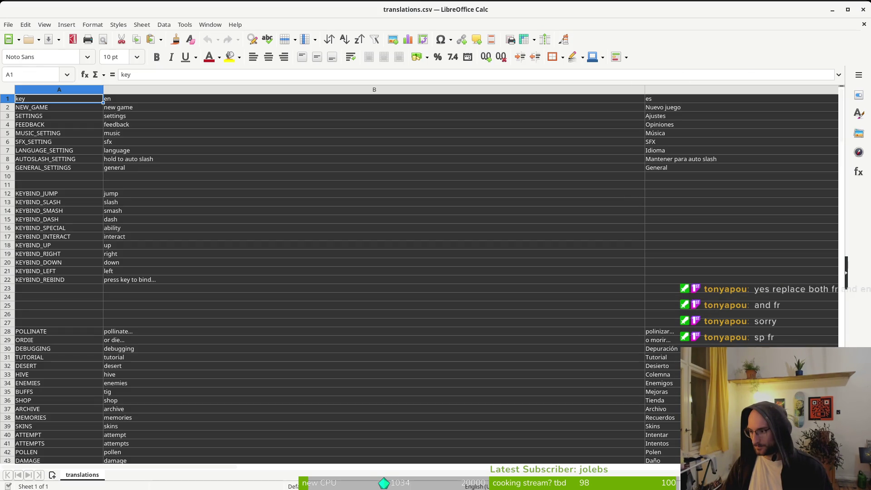
{"action": "key", "text": "super"}
{"action": "key", "text": "Escape"}
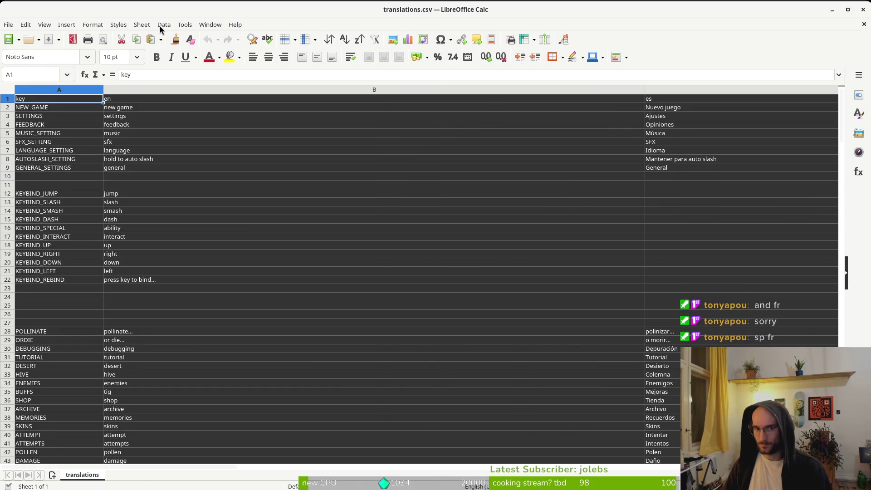
Open 'translations french and spanish correctionv3.csv' from the Downloads folder.
{"action": "left_click", "coordinate": [8, 24]}
{"action": "left_click", "coordinate": [18, 43]}
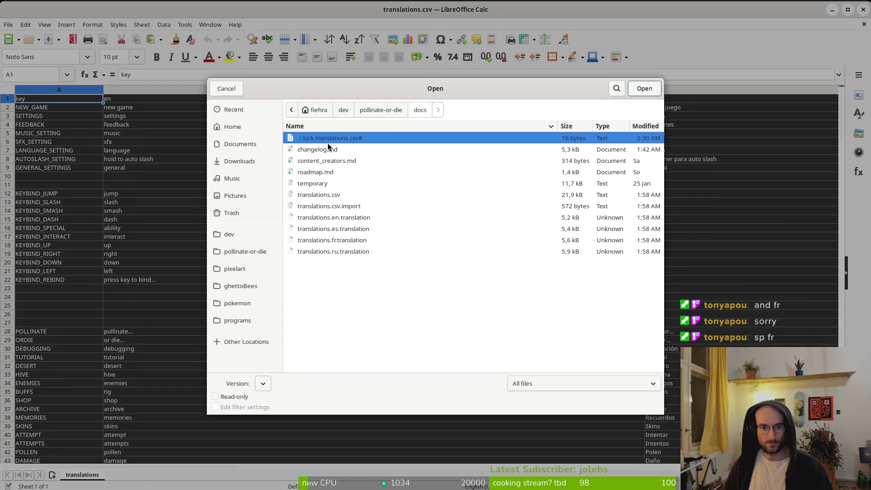
{"action": "left_click", "coordinate": [245, 162]}
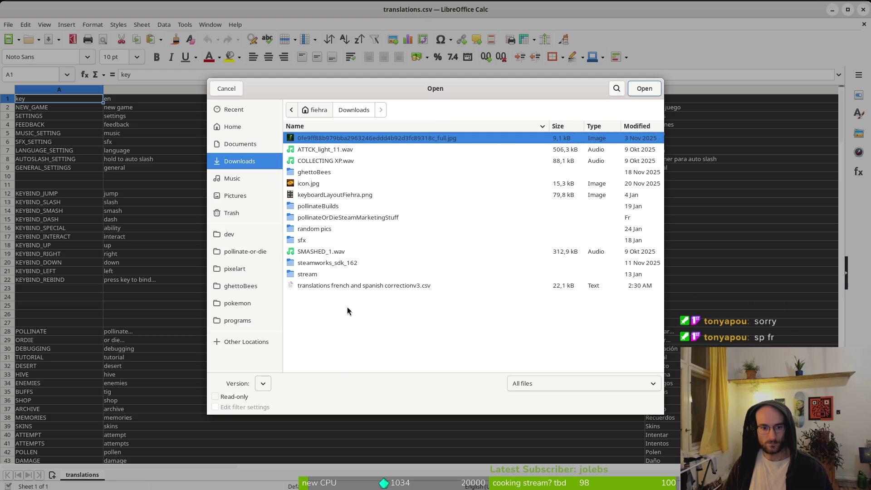
{"action": "left_click", "coordinate": [408, 285]}
{"action": "left_click", "coordinate": [644, 88]}
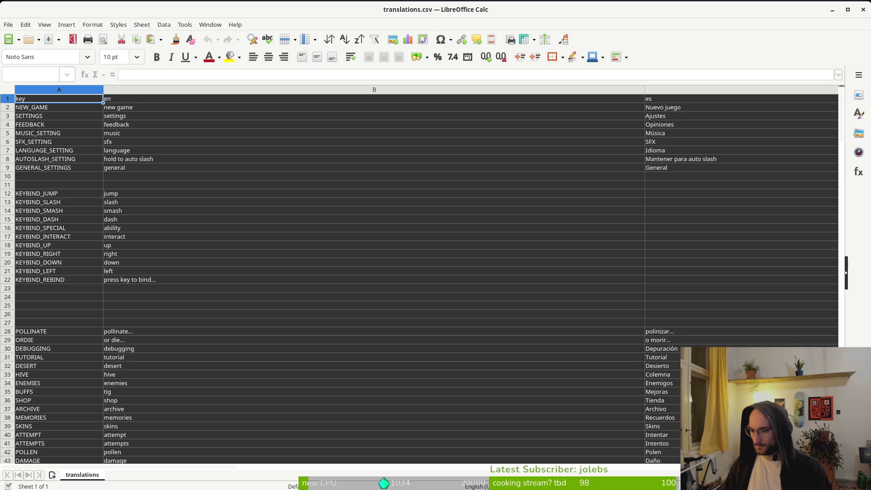
Paste the corrected Spanish translations over column C1:C238, confirming the overwrite.
{"action": "left_click", "coordinate": [667, 99]}
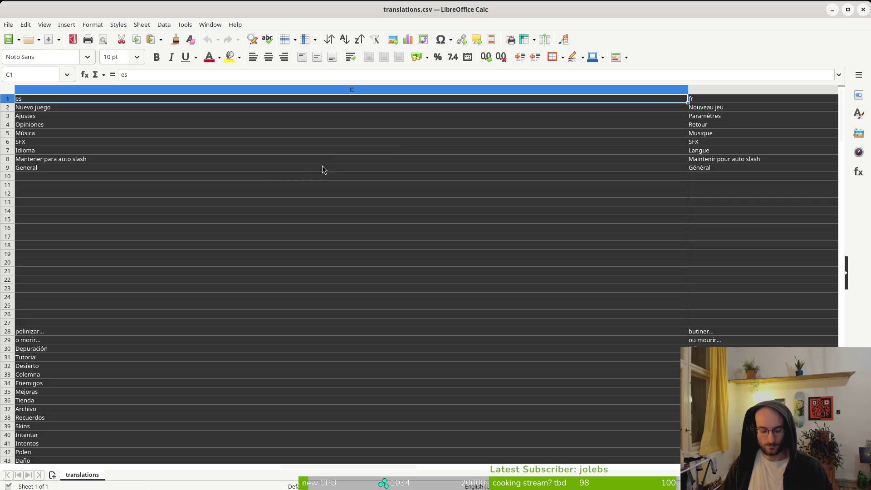
{"action": "scroll", "coordinate": [253, 205], "scroll_direction": "down", "scroll_amount": 20}
{"action": "scroll", "coordinate": [146, 270], "scroll_direction": "down", "scroll_amount": 20}
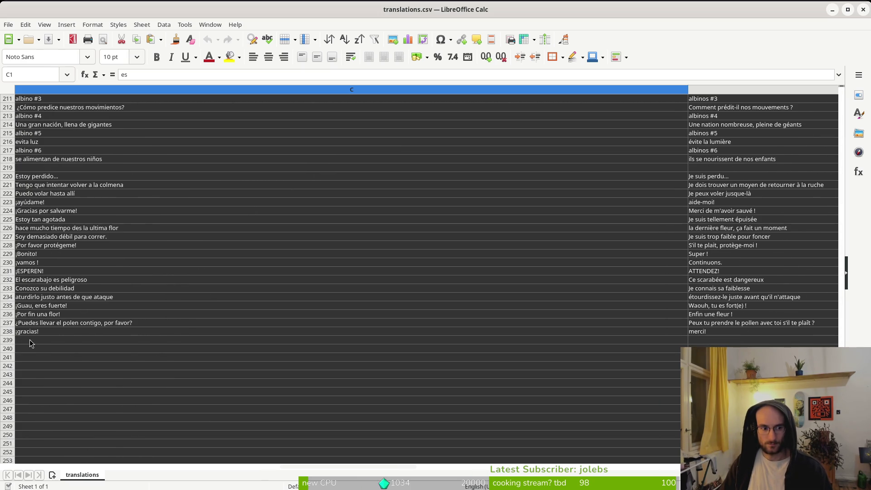
{"action": "left_click", "coordinate": [30, 333], "text": "shift"}
{"action": "key", "text": "ctrl+v"}
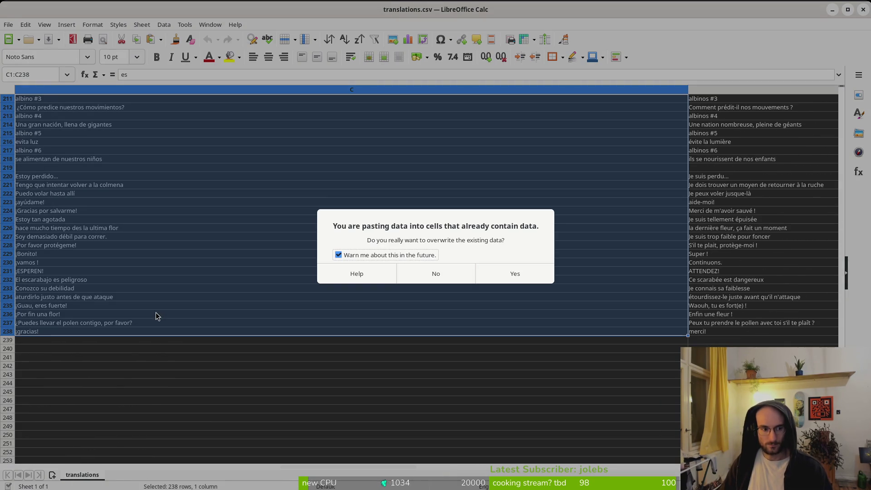
{"action": "left_click", "coordinate": [504, 273]}
{"action": "scroll", "coordinate": [598, 270], "scroll_direction": "up", "scroll_amount": 4}
{"action": "scroll", "coordinate": [597, 270], "scroll_direction": "up", "scroll_amount": 20}
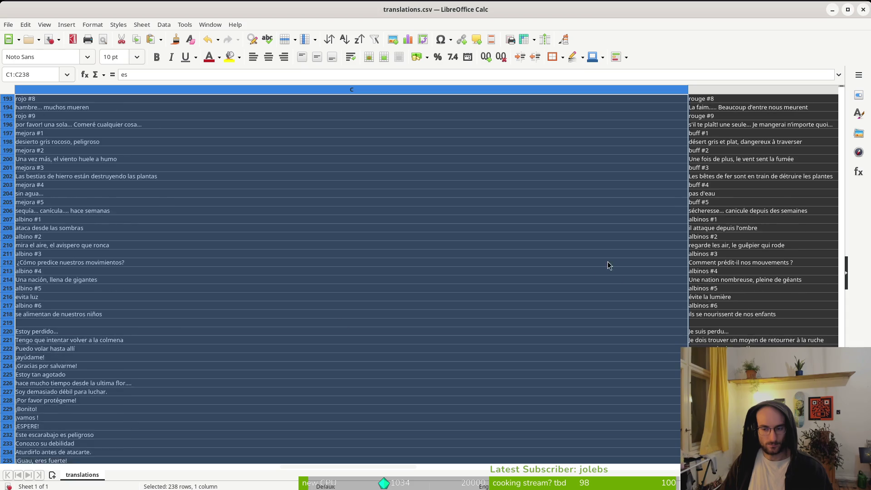
{"action": "scroll", "coordinate": [415, 256], "scroll_direction": "up", "scroll_amount": 20}
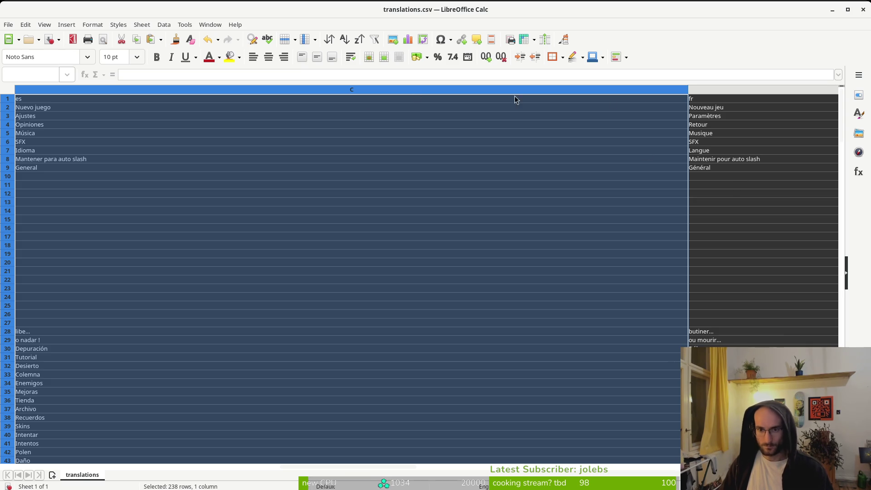
Paste the corrected French translations over column D1:D238 and check cell D233.
{"action": "left_click", "coordinate": [709, 100]}
{"action": "scroll", "coordinate": [202, 162], "scroll_direction": "down", "scroll_amount": 20}
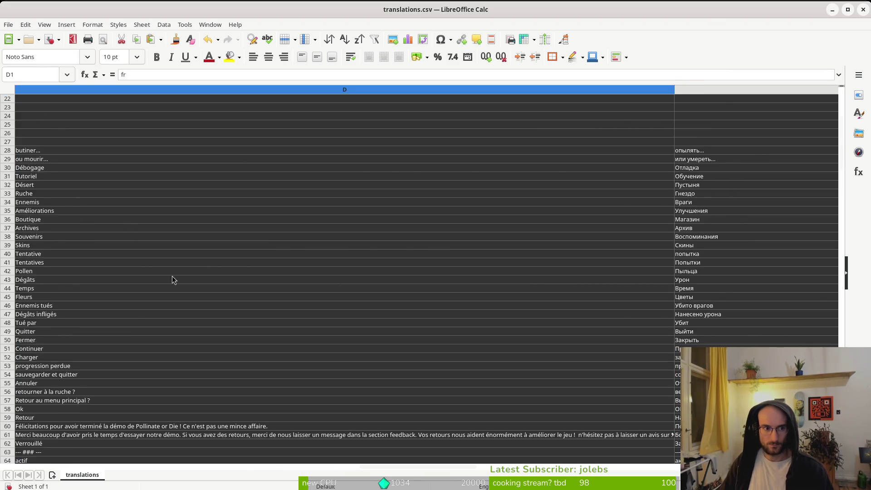
{"action": "scroll", "coordinate": [78, 298], "scroll_direction": "down", "scroll_amount": 20}
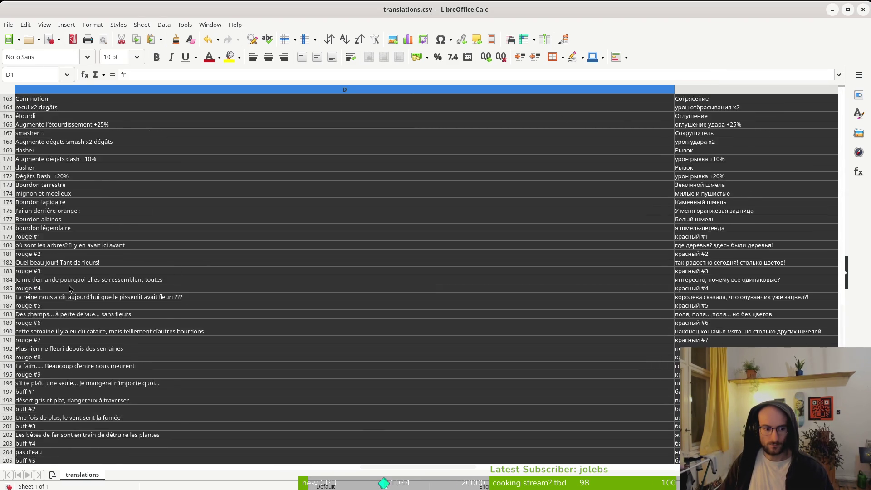
{"action": "scroll", "coordinate": [47, 268], "scroll_direction": "down", "scroll_amount": 7}
{"action": "left_click", "coordinate": [36, 253], "text": "shift"}
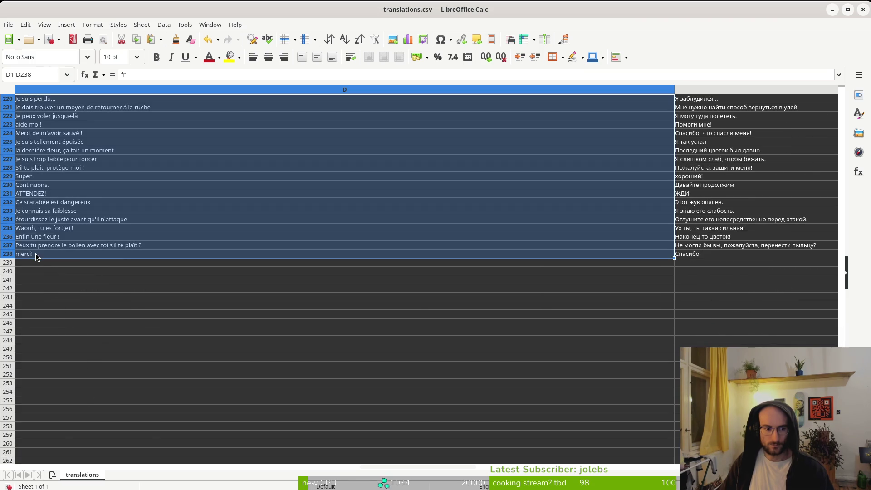
{"action": "key", "text": "ctrl+v"}
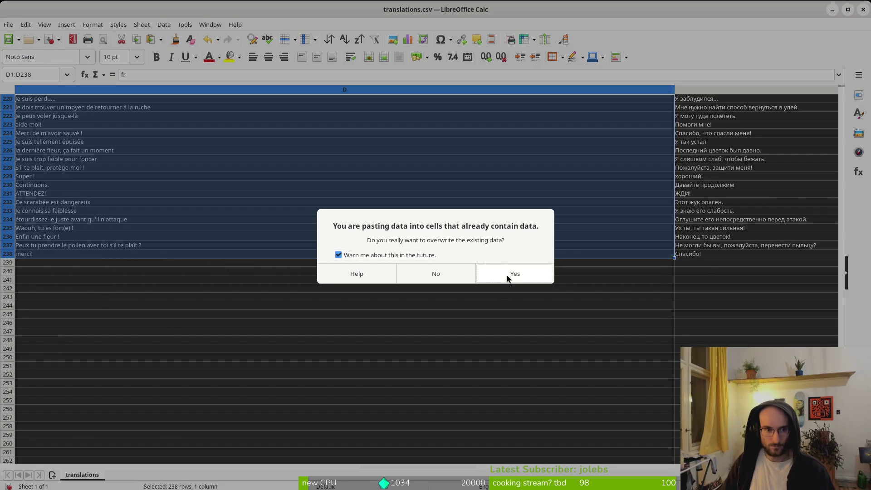
{"action": "left_click", "coordinate": [507, 274]}
{"action": "left_click", "coordinate": [76, 210]}
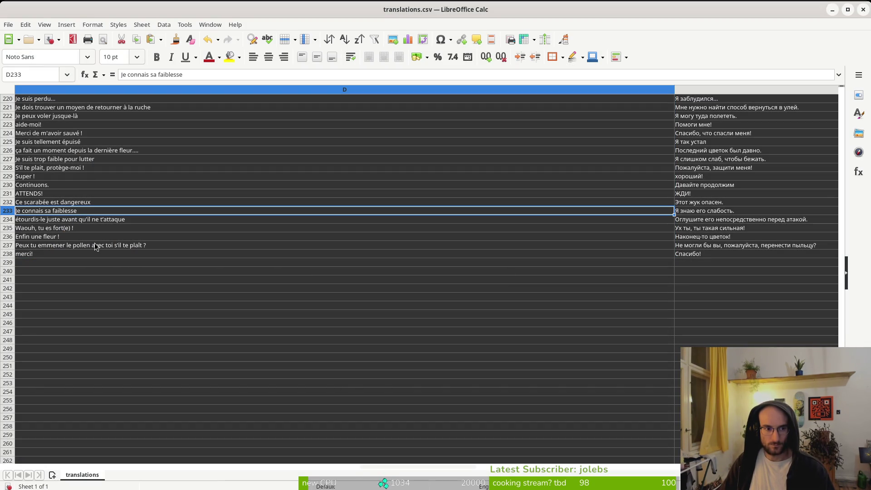
Save translations.csv keeping Text CSV format and close the spreadsheet.
{"action": "key", "text": "ctrl+s"}
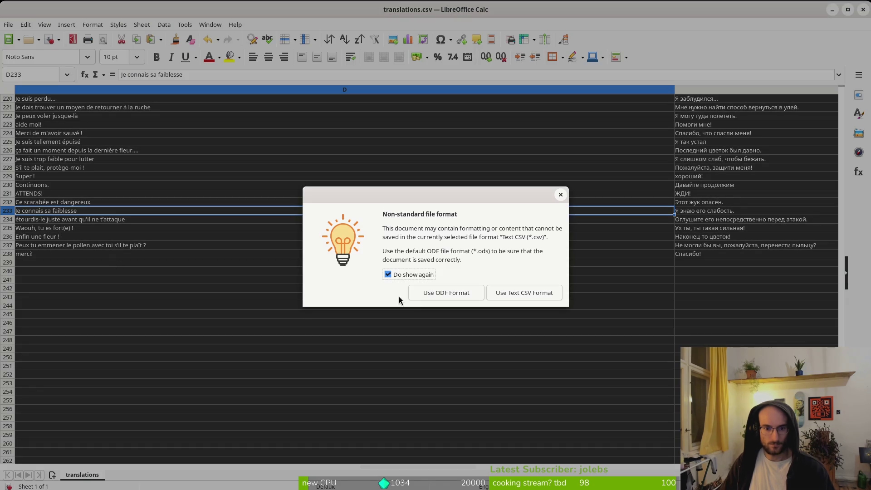
{"action": "left_click", "coordinate": [534, 301]}
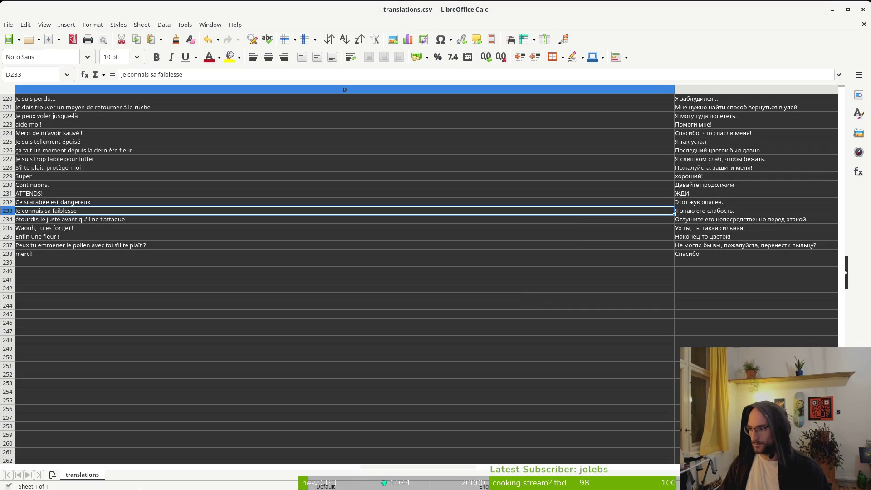
{"action": "left_click", "coordinate": [863, 9]}
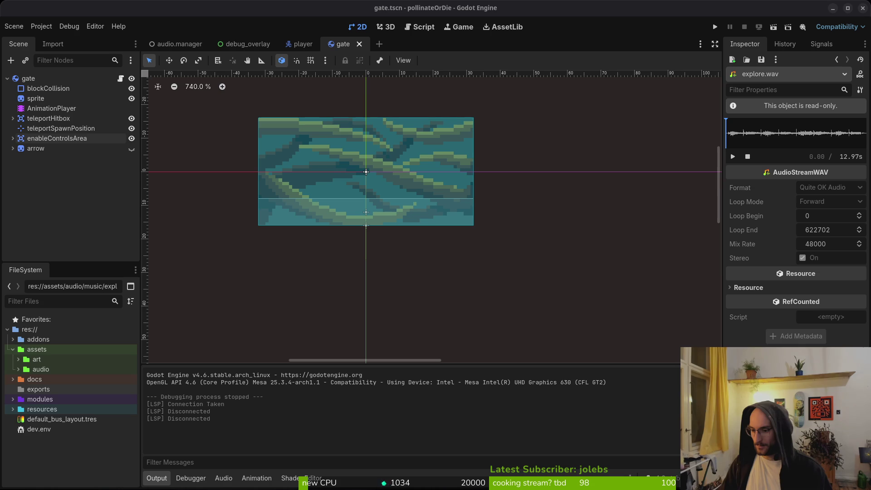
Check the project's version 0.30 under Application > Config in Project Settings.
{"action": "left_click", "coordinate": [50, 29]}
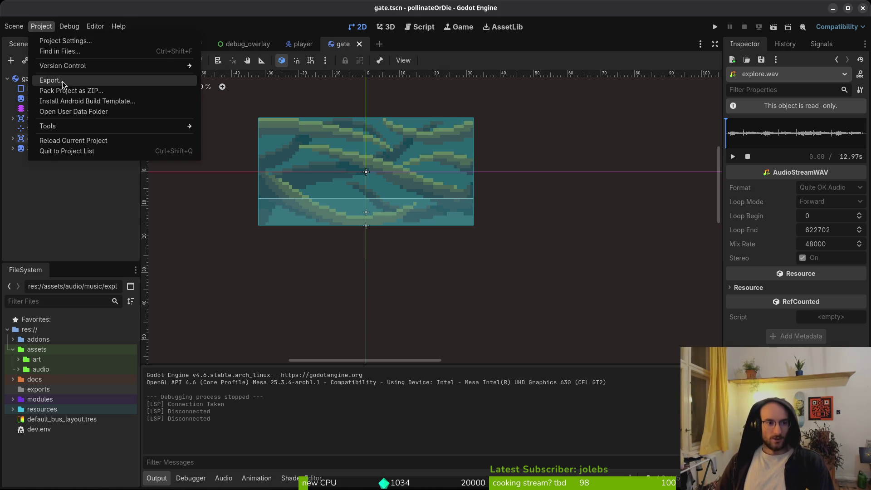
{"action": "key", "text": "Escape"}
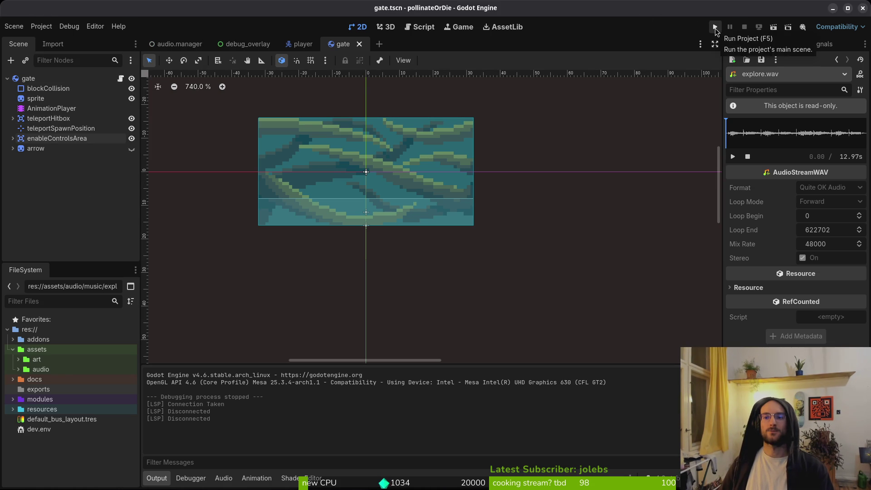
{"action": "left_click", "coordinate": [42, 27]}
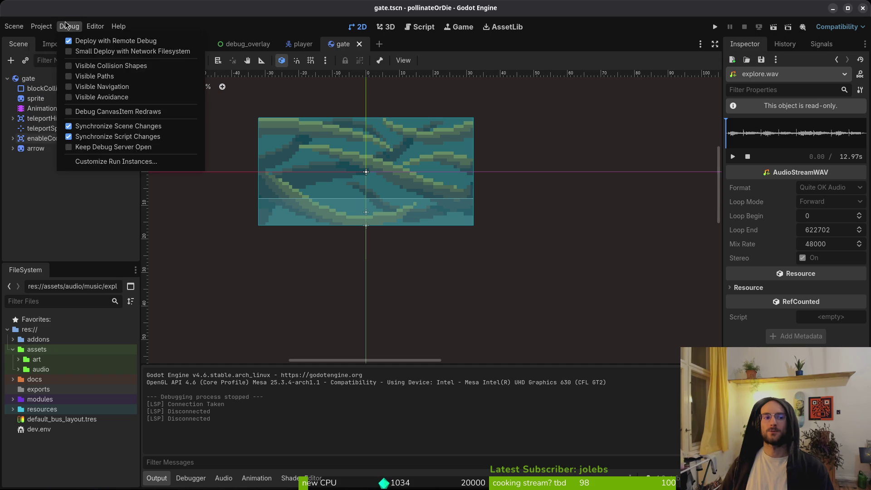
{"action": "left_click", "coordinate": [64, 41]}
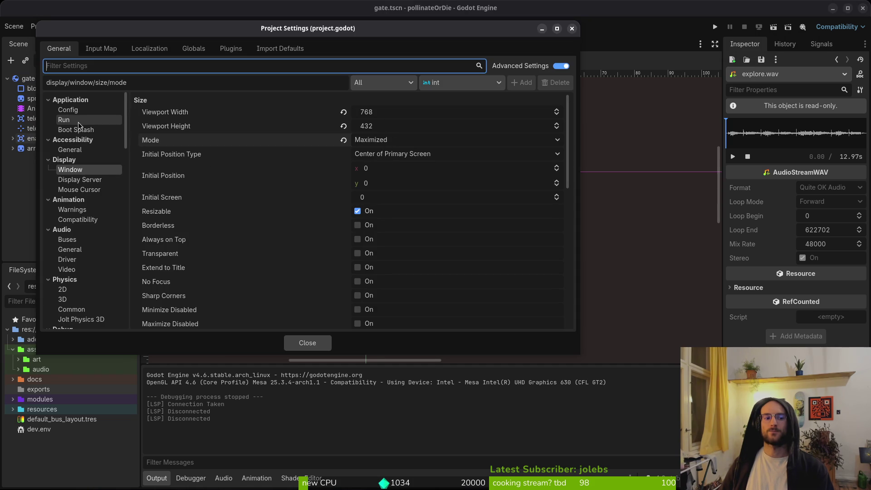
{"action": "left_click", "coordinate": [71, 110]}
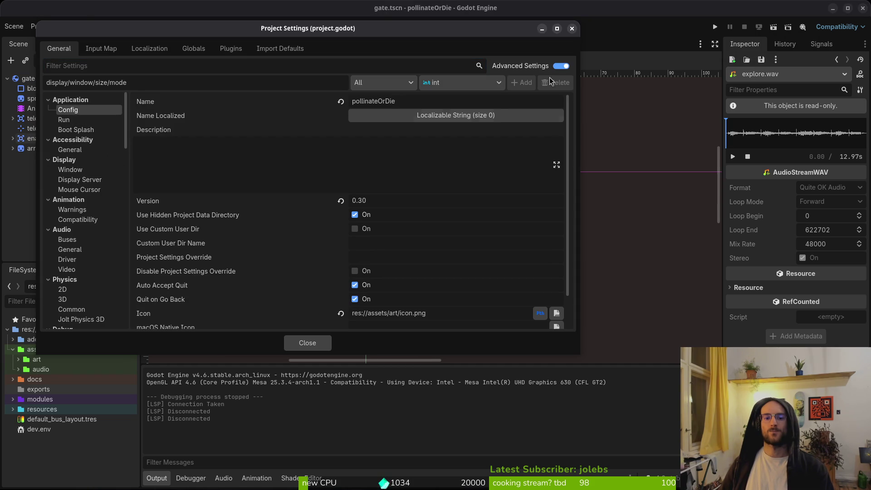
{"action": "left_click", "coordinate": [572, 28]}
Bring up the export presets with the Linux preset selected.
{"action": "left_click", "coordinate": [42, 26]}
{"action": "left_click", "coordinate": [67, 80]}
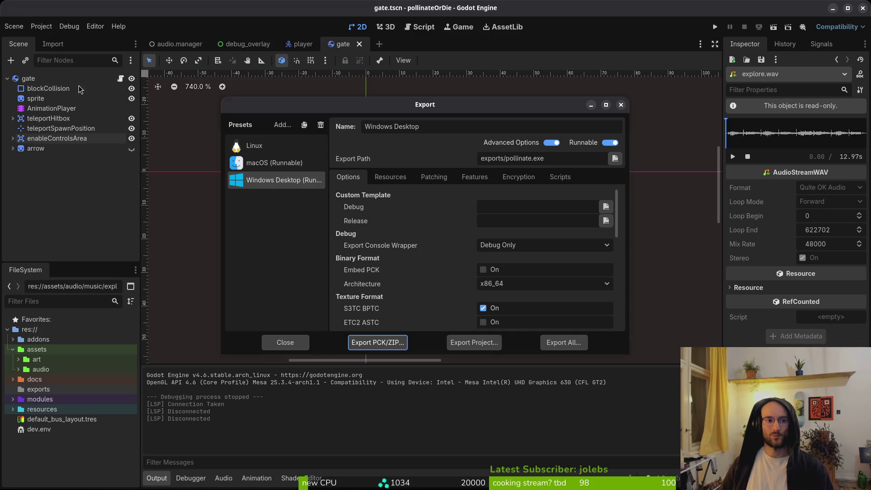
{"action": "left_click", "coordinate": [291, 147]}
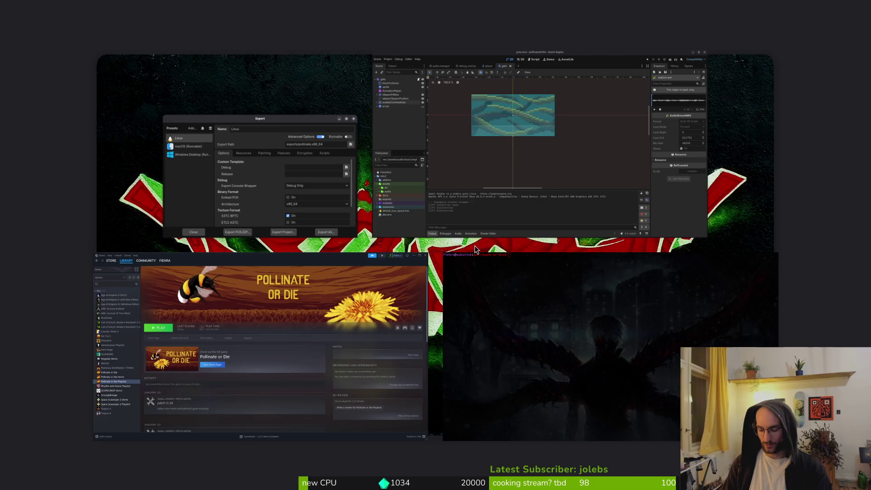
{"action": "key", "text": "super+e"}
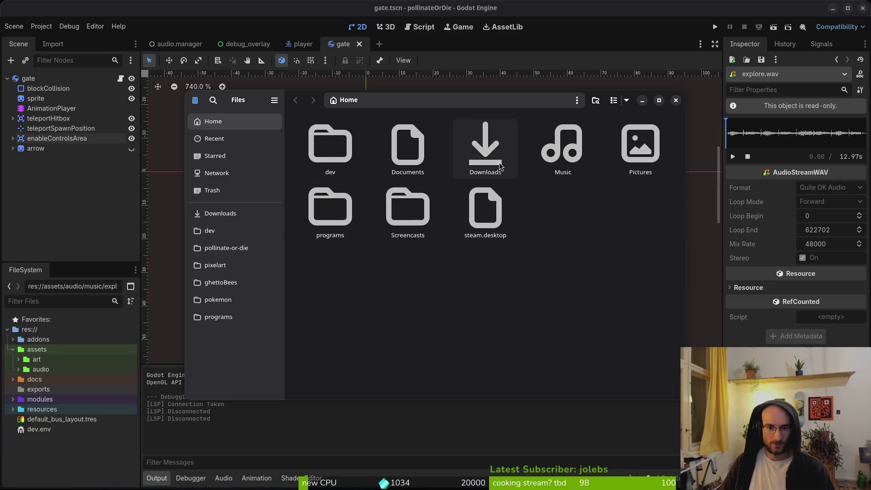
Trash the old Linux build files in Downloads/pollinateBuilds/linux.
{"action": "double_click", "coordinate": [485, 145]}
{"action": "double_click", "coordinate": [563, 145]}
{"action": "double_click", "coordinate": [343, 150]}
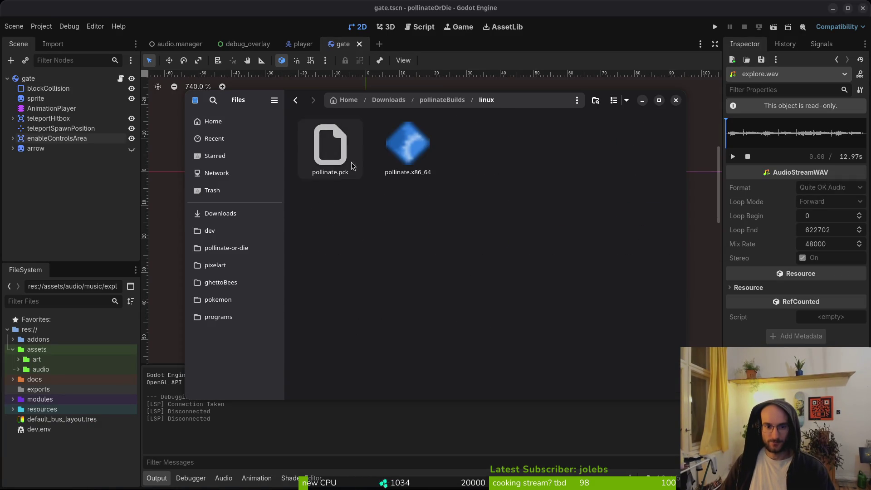
{"action": "key", "text": "ctrl+a"}
{"action": "key", "text": "Delete"}
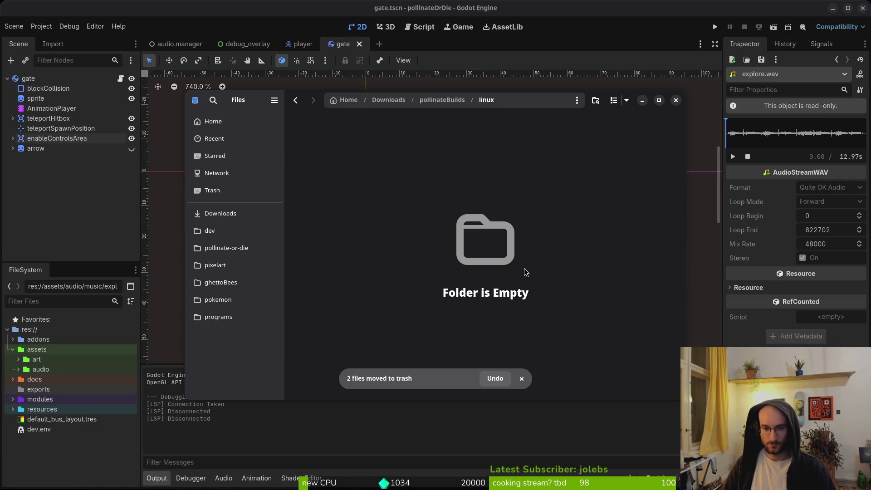
{"action": "key", "text": "alt+Left"}
Trash the old mac pollinateOrDie.app and Windows build files, then close Files.
{"action": "double_click", "coordinate": [421, 156]}
{"action": "key", "text": "ctrl+a"}
{"action": "key", "text": "Delete"}
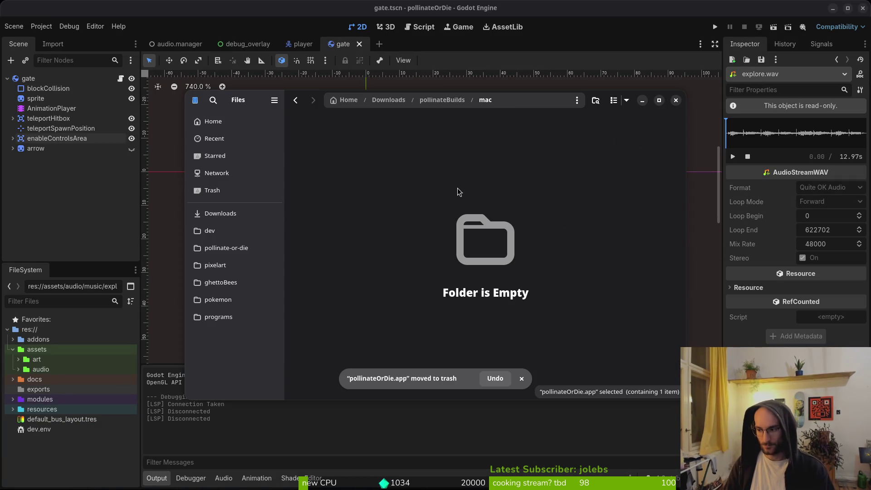
{"action": "key", "text": "alt+Left"}
{"action": "double_click", "coordinate": [482, 154]}
{"action": "key", "text": "ctrl+a"}
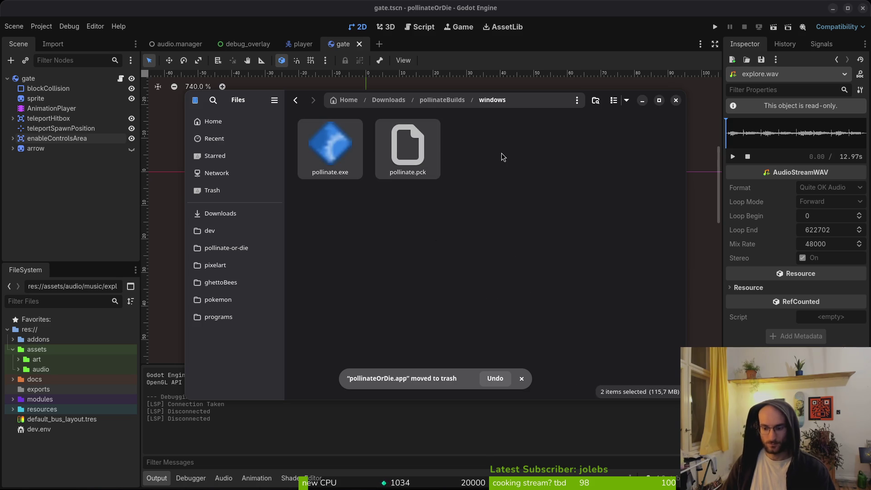
{"action": "key", "text": "Delete"}
{"action": "key", "text": "ctrl+w"}
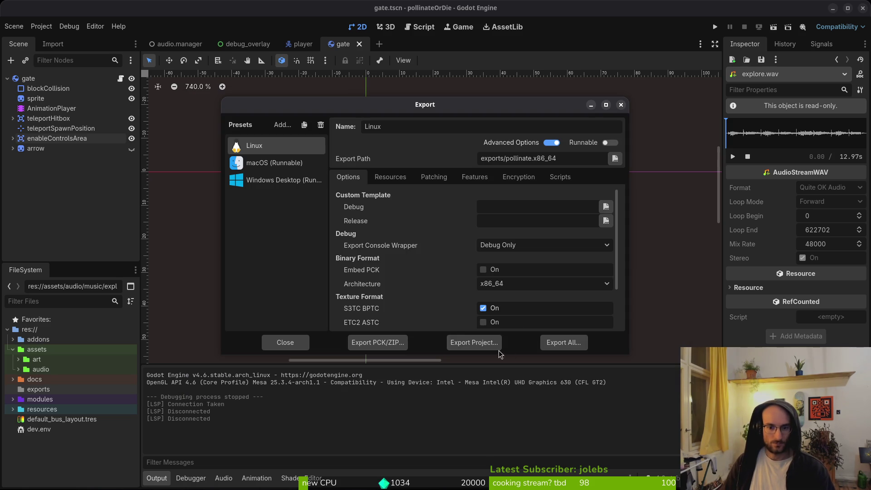
Export the Linux build and copy pollinate.pck and pollinate.x86_64 into pollinateBuilds/linux.
{"action": "left_click", "coordinate": [481, 348]}
{"action": "left_click", "coordinate": [521, 391]}
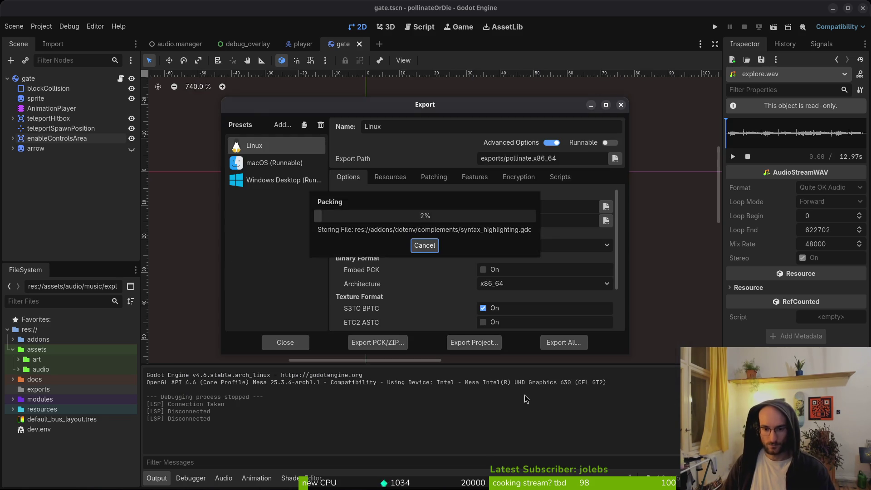
{"action": "key", "text": "super"}
{"action": "key", "text": "super"}
{"action": "key", "text": "super+e"}
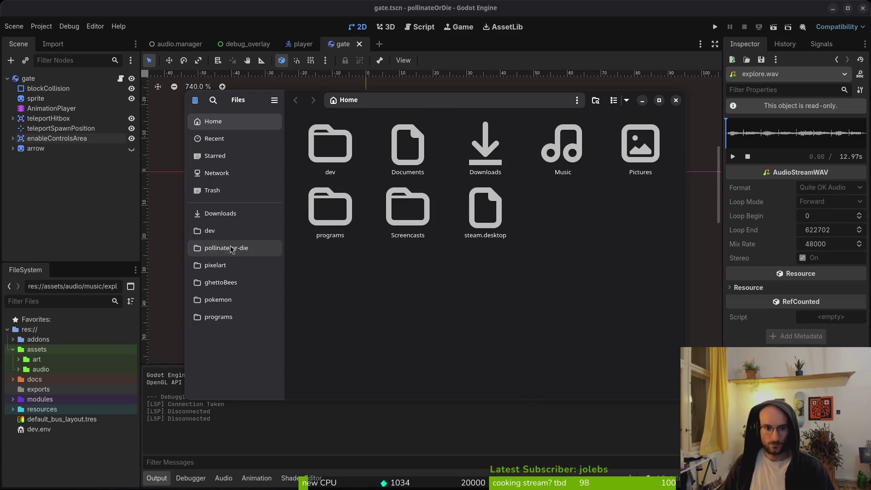
{"action": "left_click", "coordinate": [226, 248]}
{"action": "double_click", "coordinate": [403, 214]}
{"action": "key", "text": "ctrl+a"}
{"action": "left_click", "coordinate": [220, 214]}
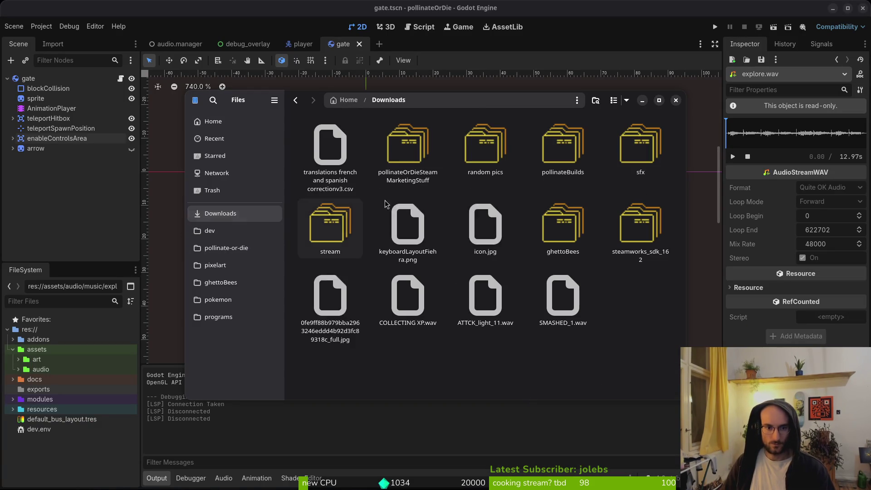
{"action": "double_click", "coordinate": [560, 150]}
{"action": "double_click", "coordinate": [336, 154]}
{"action": "key", "text": "ctrl+v"}
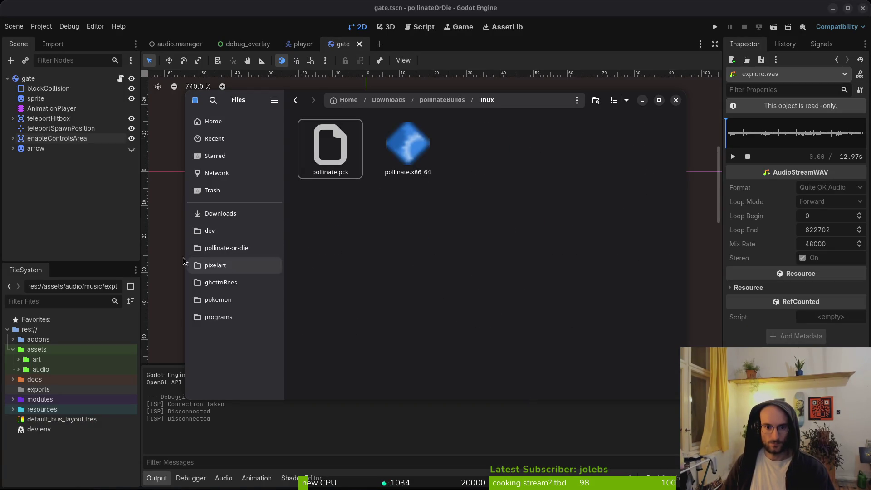
Select the macOS preset and start exporting the project.
{"action": "left_click", "coordinate": [109, 223]}
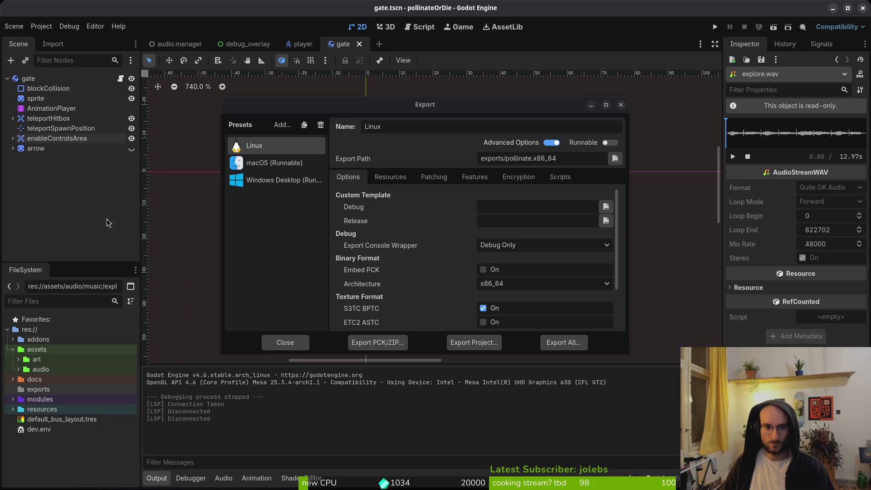
{"action": "left_click", "coordinate": [272, 167]}
{"action": "left_click", "coordinate": [474, 342]}
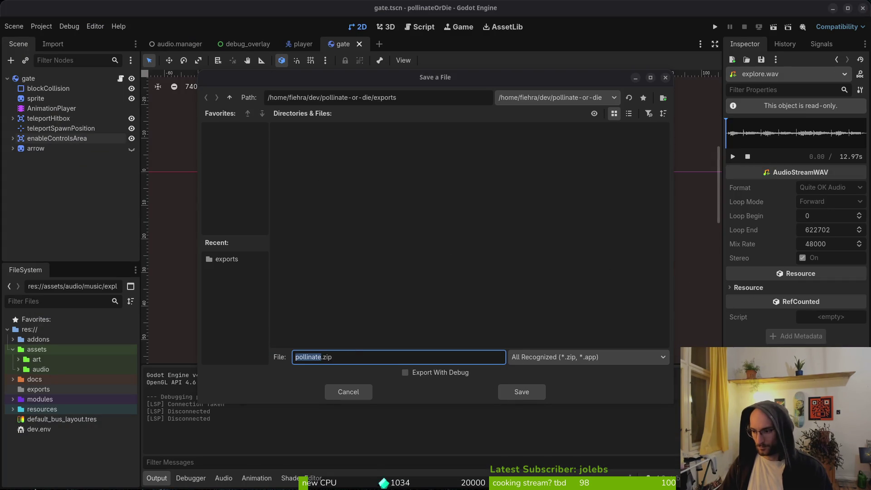
Save the macOS export as pollinate.zip in the project's exports folder.
{"action": "key", "text": "alt+Tab"}
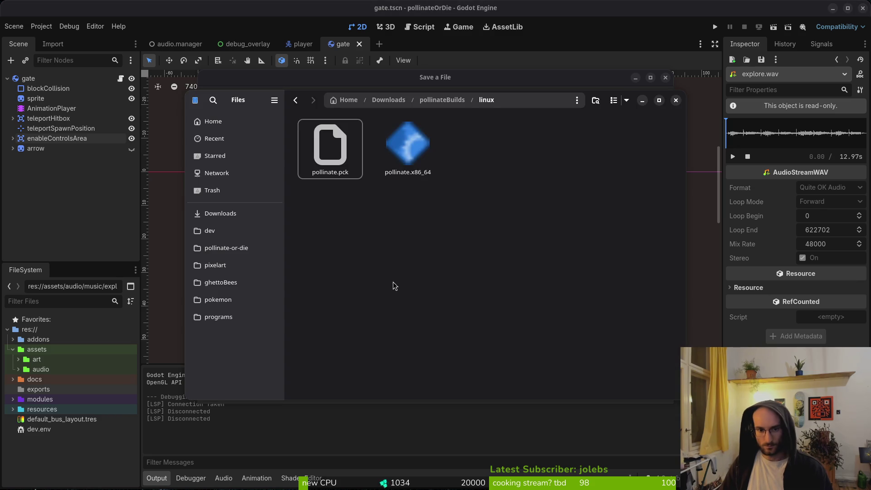
{"action": "left_click", "coordinate": [240, 248]}
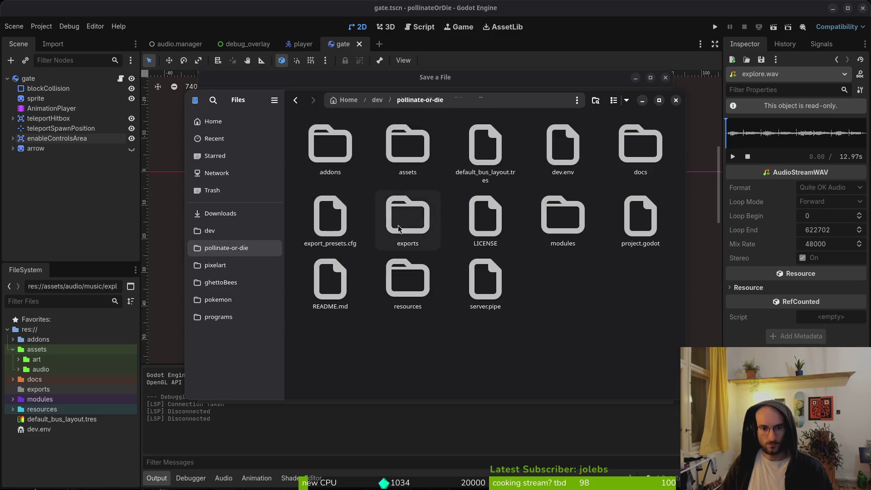
{"action": "double_click", "coordinate": [411, 229]}
{"action": "key", "text": "alt+Tab"}
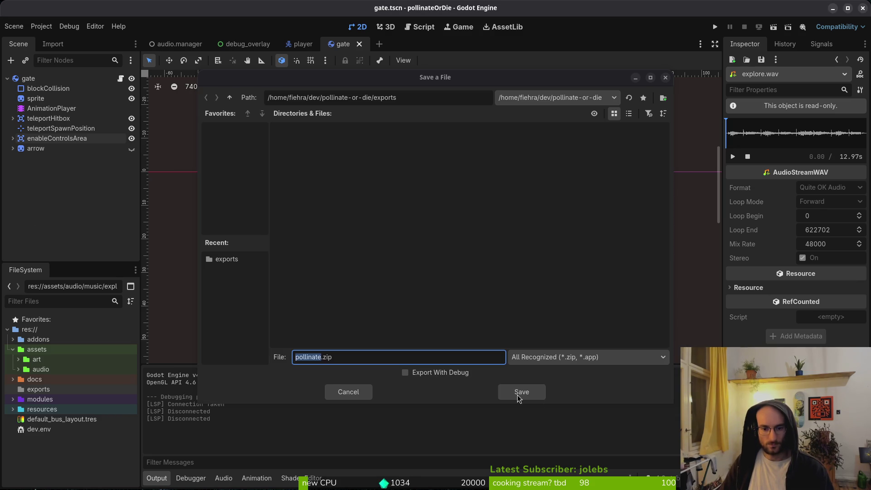
{"action": "left_click", "coordinate": [522, 393]}
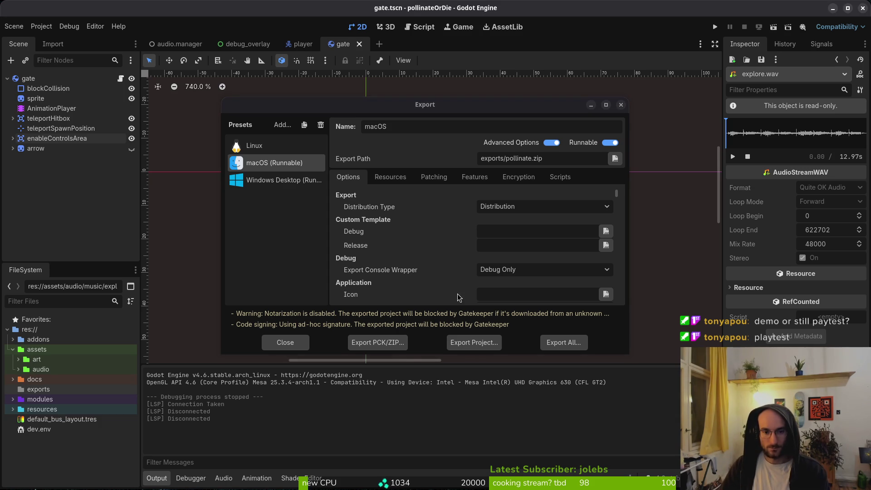
Extract pollinate.zip and inspect pollinateOrDie.app in pollinateBuilds/mac.
{"action": "double_click", "coordinate": [333, 149]}
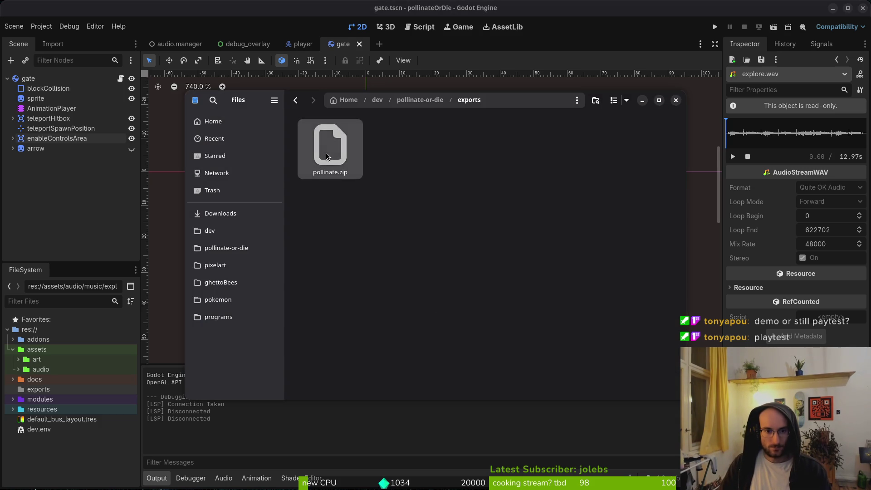
{"action": "double_click", "coordinate": [336, 150]}
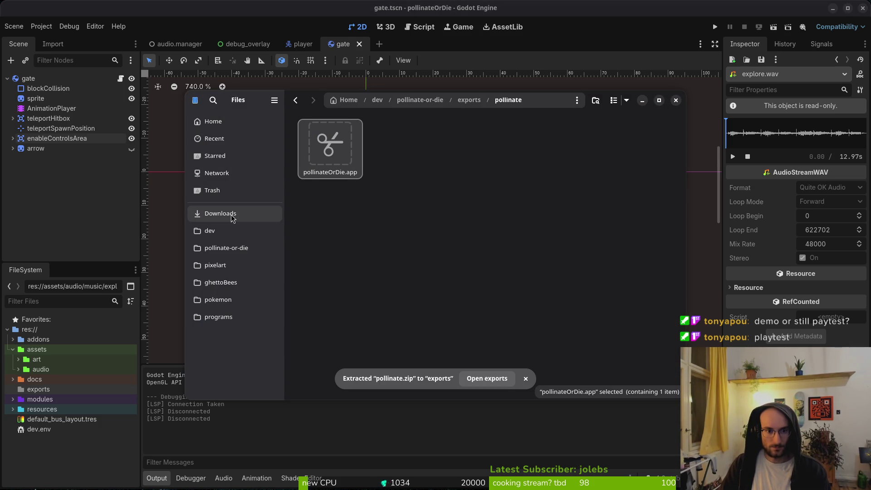
{"action": "left_click", "coordinate": [425, 225]}
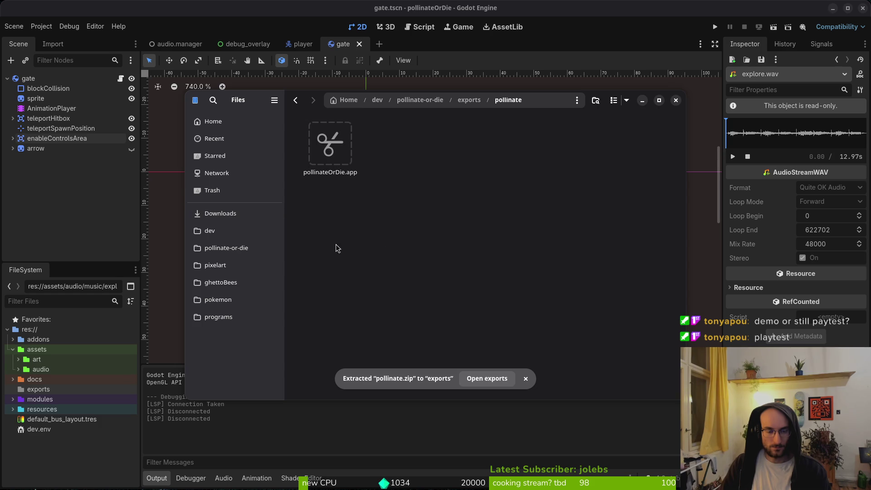
{"action": "left_click", "coordinate": [219, 213]}
{"action": "double_click", "coordinate": [570, 160]}
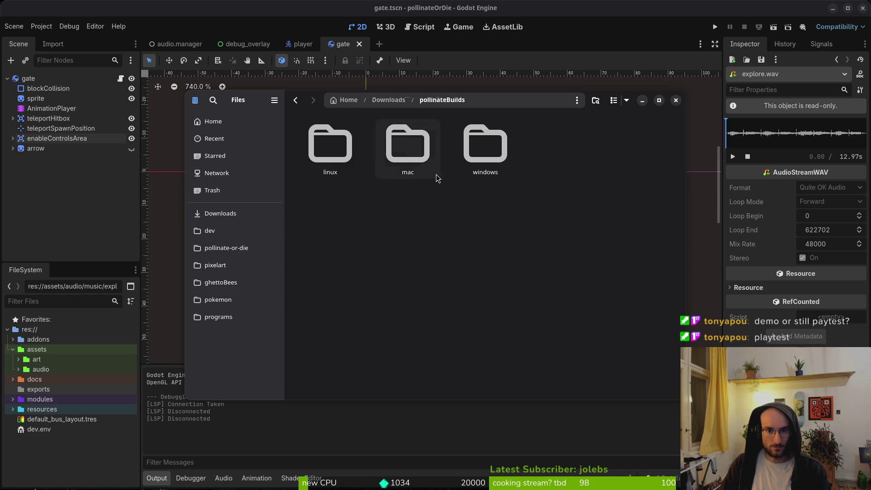
{"action": "double_click", "coordinate": [407, 146]}
{"action": "key", "text": "Return"}
{"action": "key", "text": "alt+Left"}
{"action": "key", "text": "alt+Left"}
{"action": "key", "text": "alt+Left"}
Empty the exports folder by trashing its files.
{"action": "left_click", "coordinate": [249, 254]}
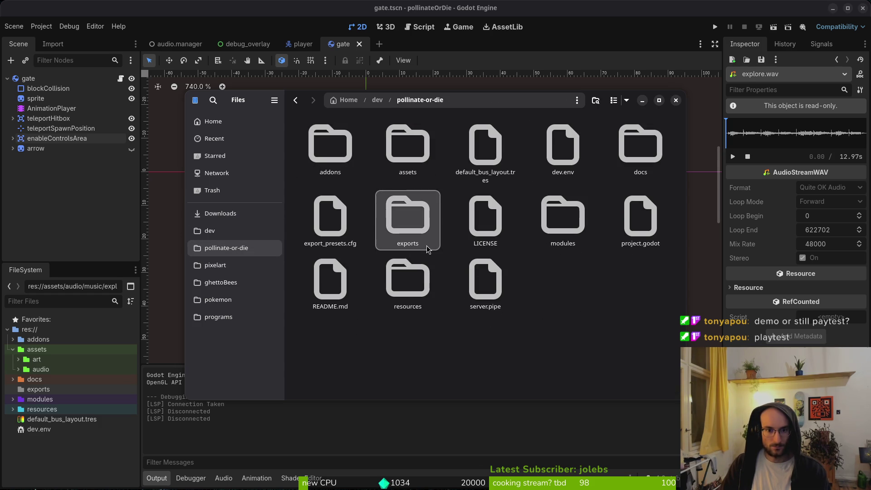
{"action": "double_click", "coordinate": [426, 246]}
{"action": "key", "text": "ctrl+a"}
{"action": "key", "text": "Delete"}
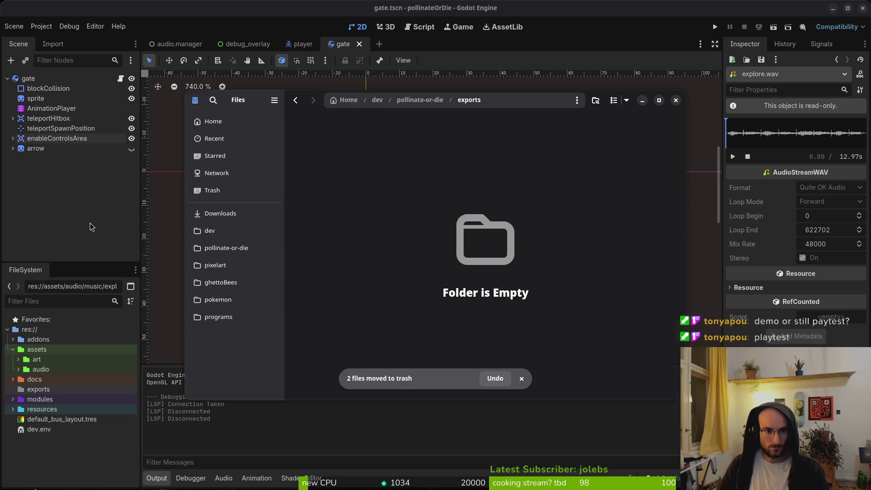
Export the Windows Desktop preset as pollinate.exe.
{"action": "left_click", "coordinate": [97, 227]}
{"action": "left_click", "coordinate": [286, 183]}
{"action": "left_click", "coordinate": [474, 343]}
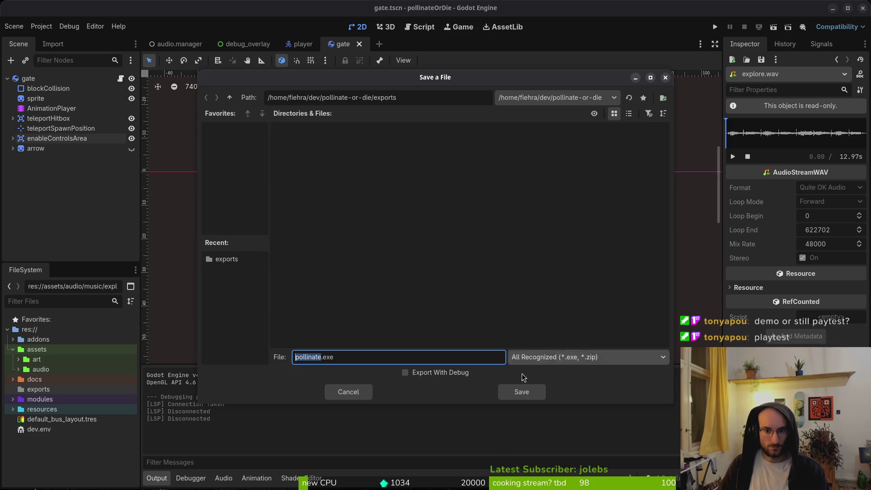
{"action": "left_click", "coordinate": [517, 390]}
Move pollinate.exe and pollinate.pck into Downloads/pollinateBuilds/windows and close Files.
{"action": "key", "text": "alt+Tab"}
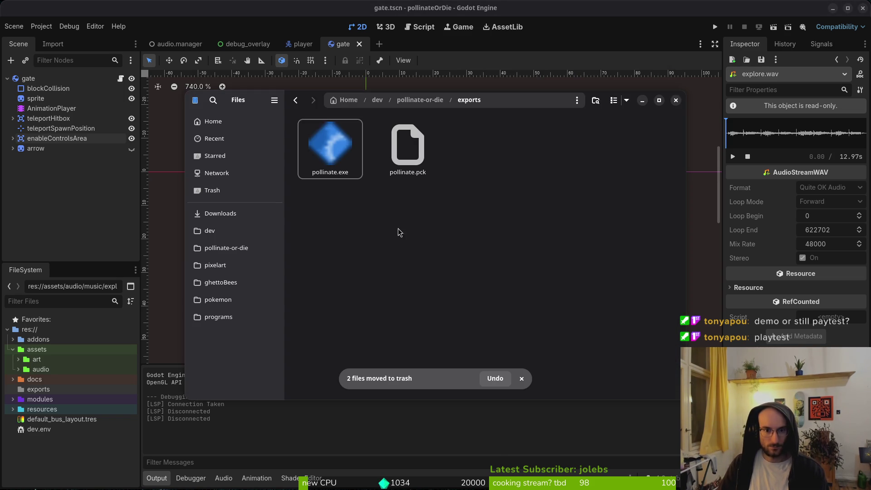
{"action": "key", "text": "ctrl+a"}
{"action": "key", "text": "ctrl+x"}
{"action": "left_click", "coordinate": [220, 213]}
{"action": "double_click", "coordinate": [562, 145]}
{"action": "double_click", "coordinate": [484, 145]}
{"action": "key", "text": "ctrl+v"}
{"action": "left_click", "coordinate": [676, 100]}
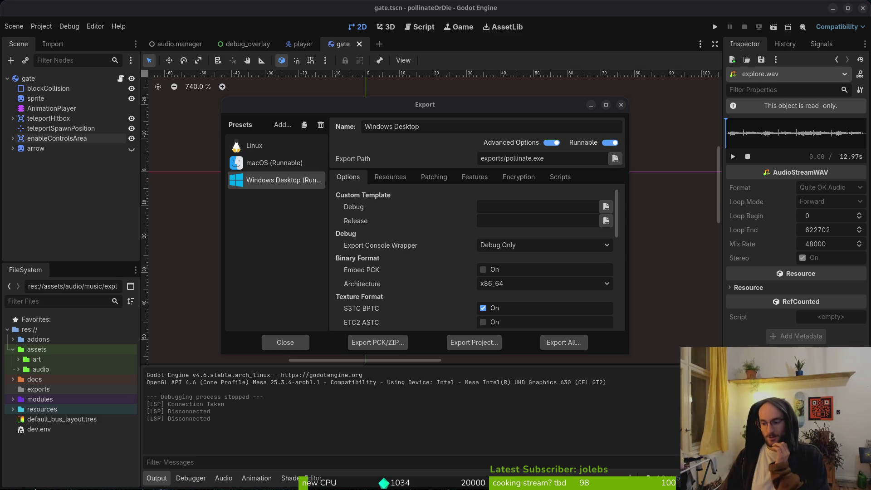
Close the Export dialog, minimize Godot, and bring up the Pollinate or Die Playtest Steam page.
{"action": "left_click", "coordinate": [621, 105]}
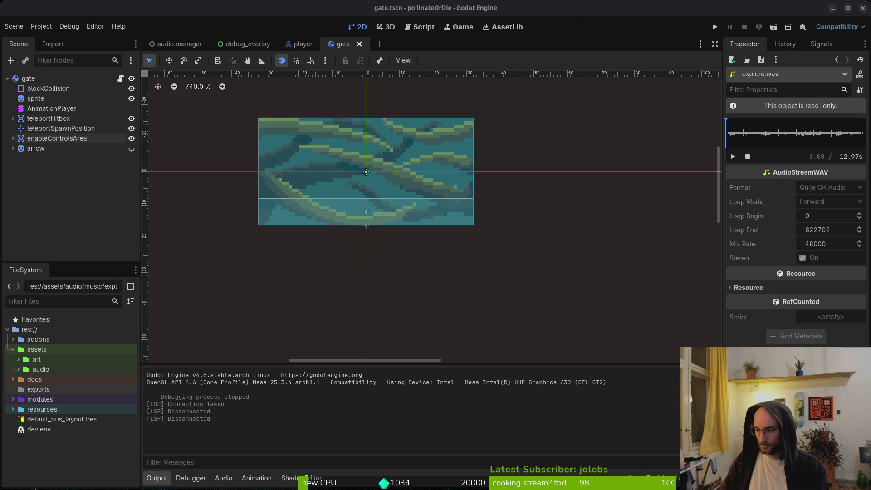
{"action": "key", "text": "super+Down"}
{"action": "key", "text": "alt+Tab"}
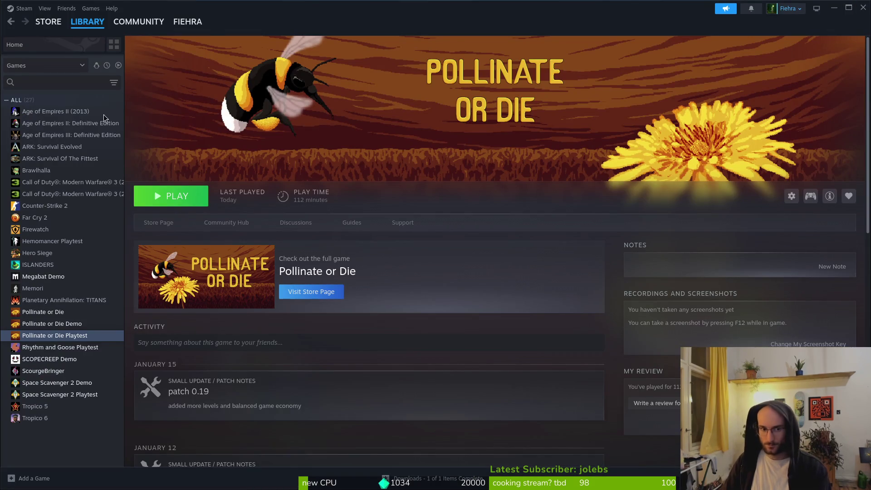
Check the Pollinate or Die Playtest's installed files in Steam Properties, then close the window.
{"action": "left_click", "coordinate": [791, 198]}
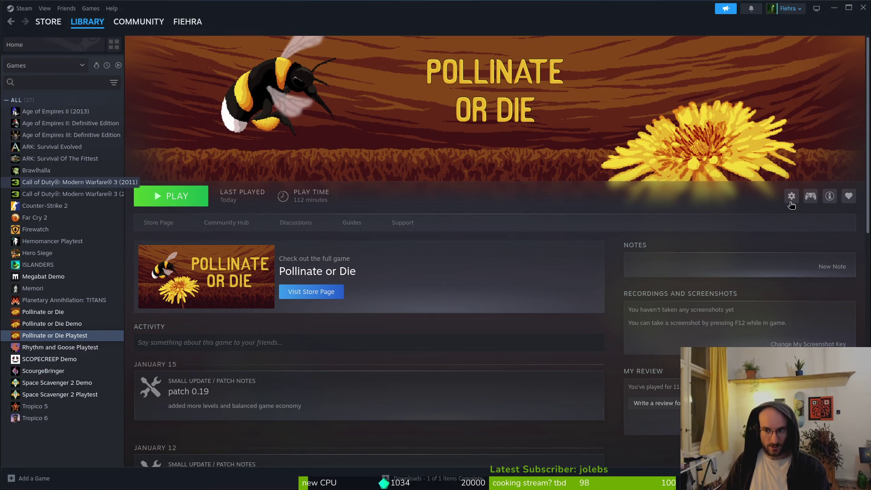
{"action": "left_click", "coordinate": [791, 196]}
{"action": "left_click", "coordinate": [806, 261]}
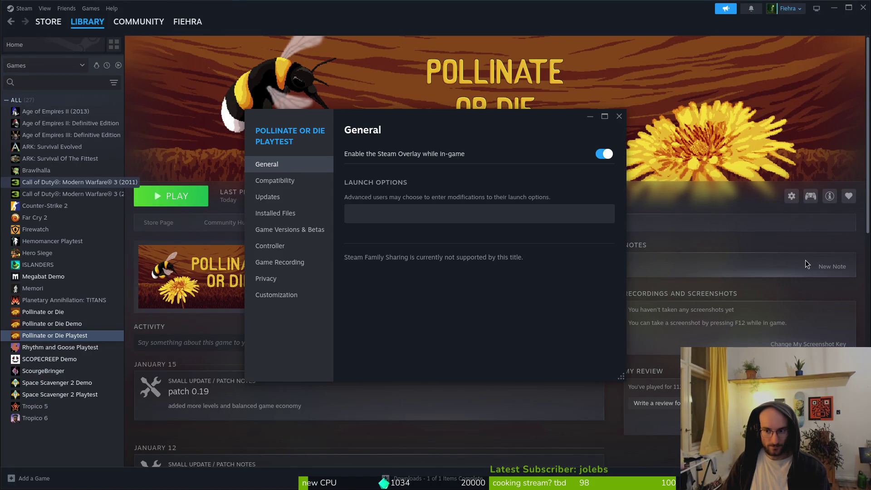
{"action": "left_click", "coordinate": [275, 213]}
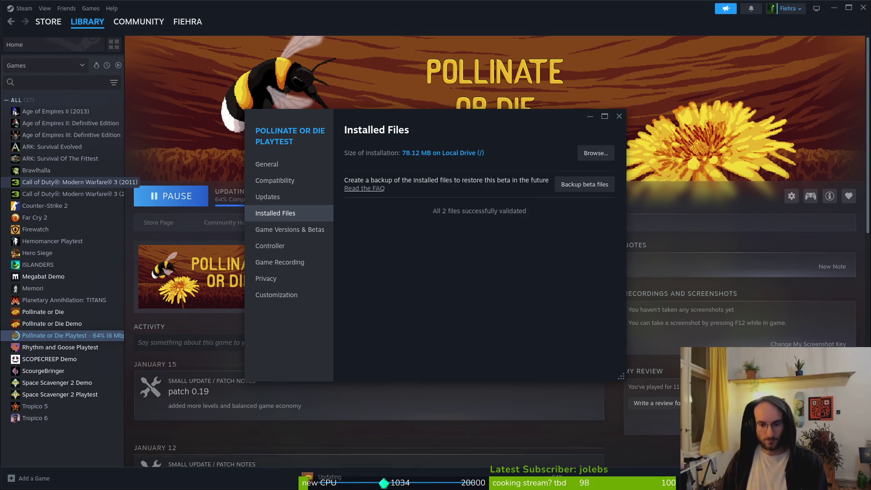
{"action": "left_click", "coordinate": [618, 116]}
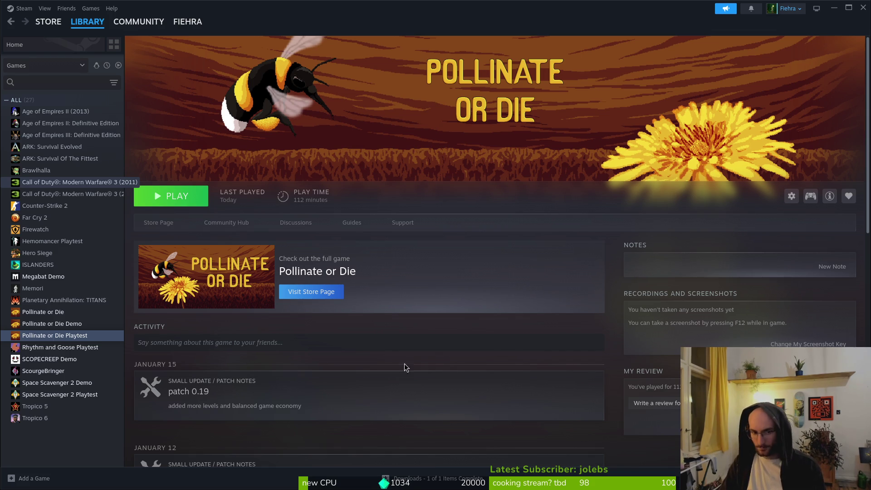
Switch to the Pollinate or Die Demo library page.
{"action": "left_click", "coordinate": [68, 325]}
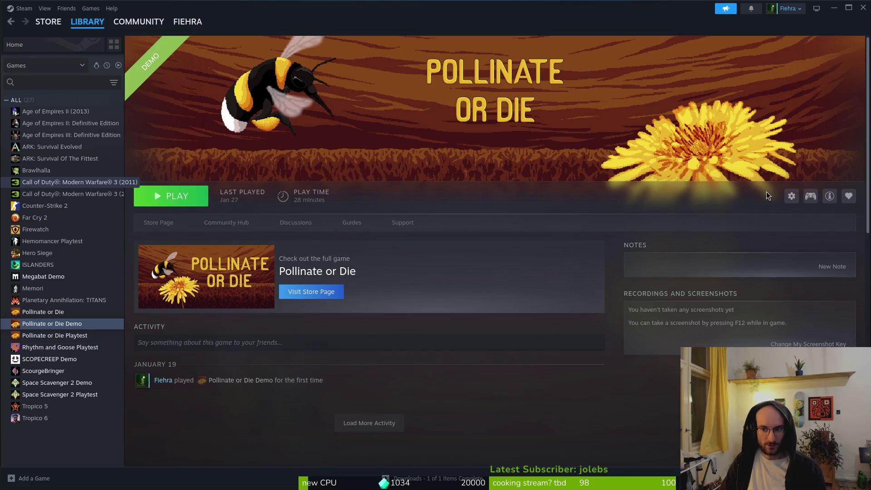
Verify integrity of the Demo's installed files until all 8535 validate, then close Properties.
{"action": "left_click", "coordinate": [791, 196]}
{"action": "left_click", "coordinate": [800, 264]}
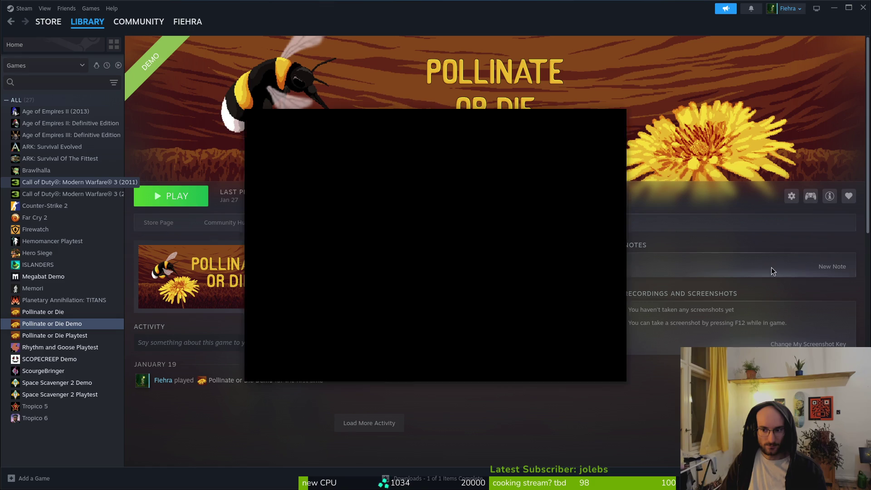
{"action": "left_click", "coordinate": [282, 213]}
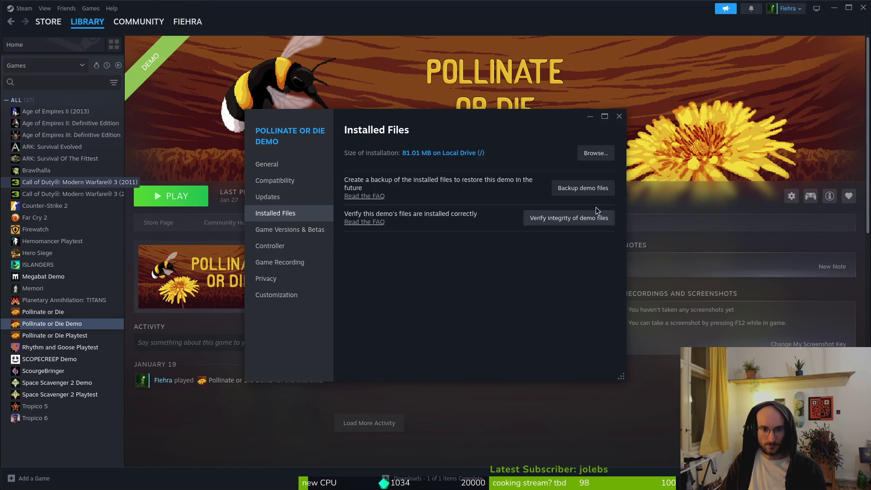
{"action": "left_click", "coordinate": [561, 219]}
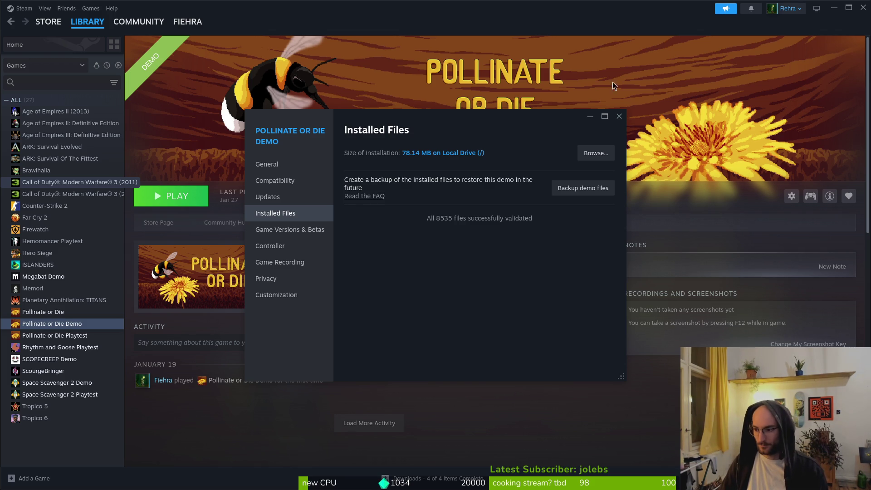
{"action": "left_click", "coordinate": [619, 116]}
Launch the Pollinate or Die Demo, reposition its window, then close it.
{"action": "left_click", "coordinate": [187, 203]}
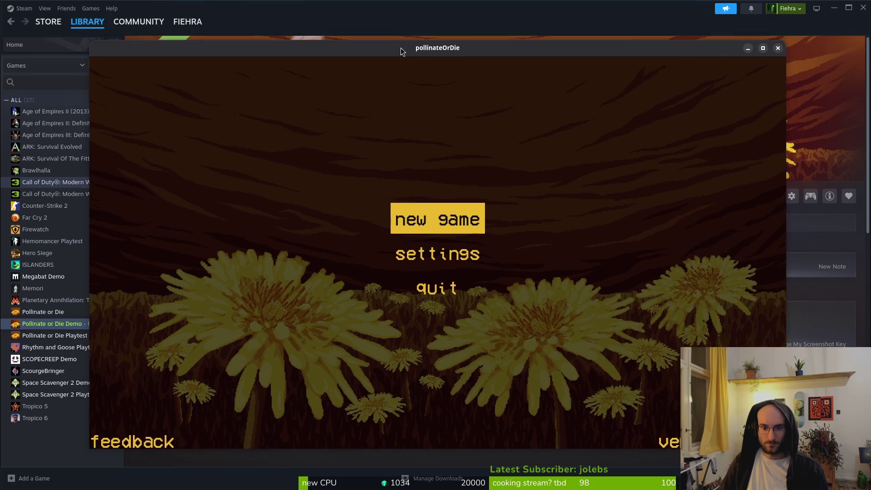
{"action": "left_click_drag", "start_coordinate": [401, 48], "coordinate": [401, 35]}
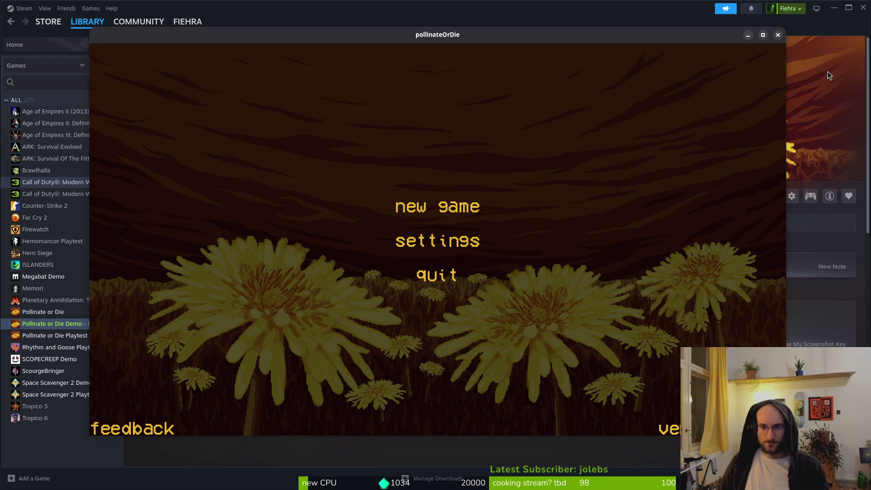
{"action": "left_click", "coordinate": [777, 35]}
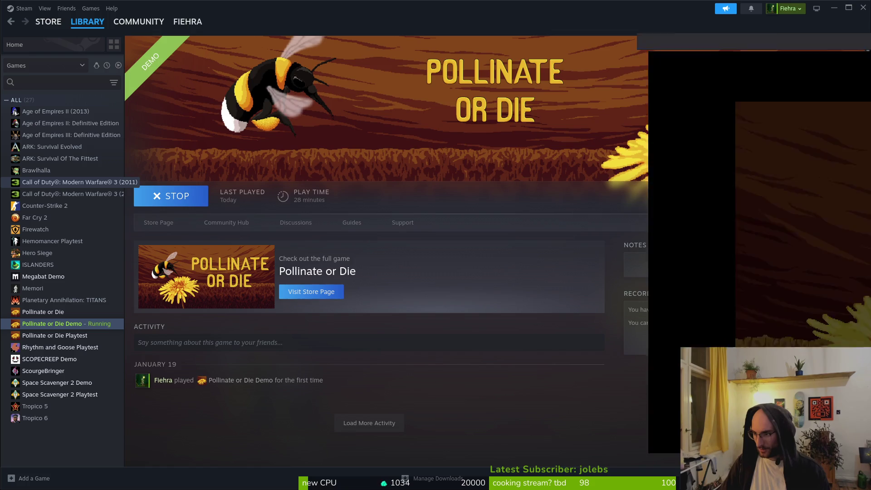
Move through the demo's main menu choices and start a new game.
{"action": "key", "text": "Down"}
{"action": "key", "text": "Down"}
{"action": "key", "text": "Up"}
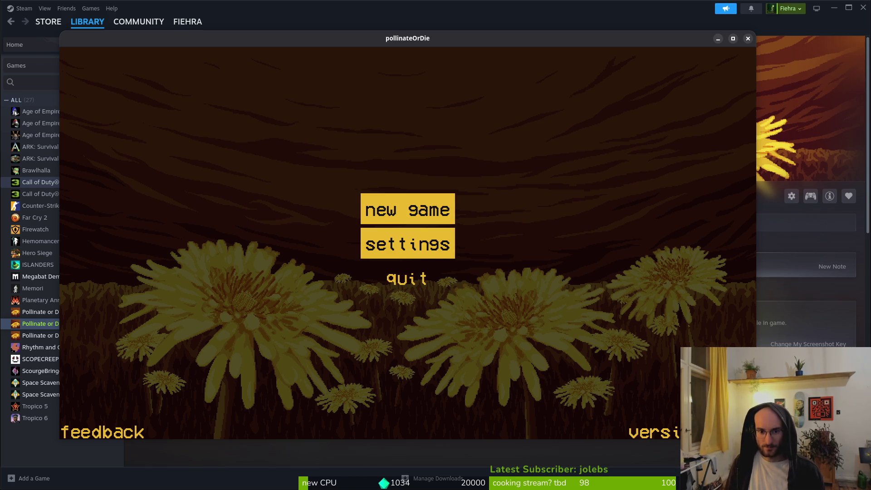
{"action": "key", "text": "Return"}
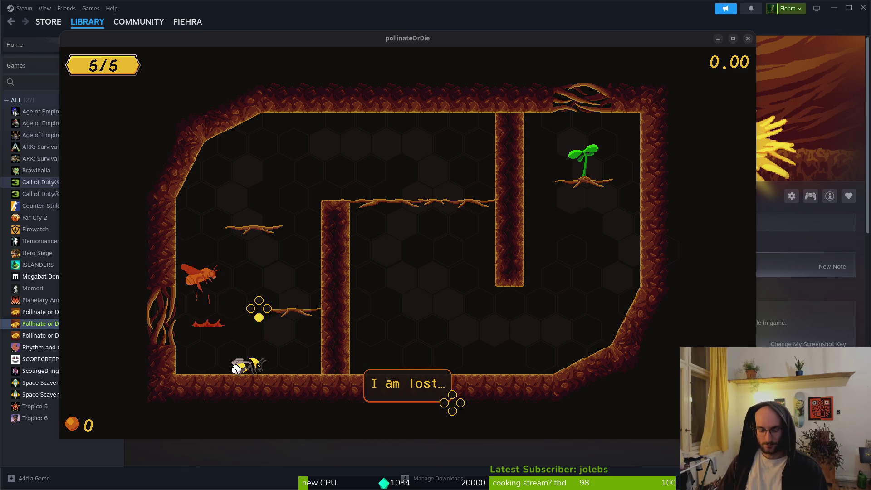
Play the first cave level, then close the game window to return to Steam.
{"action": "left_click", "coordinate": [510, 177]}
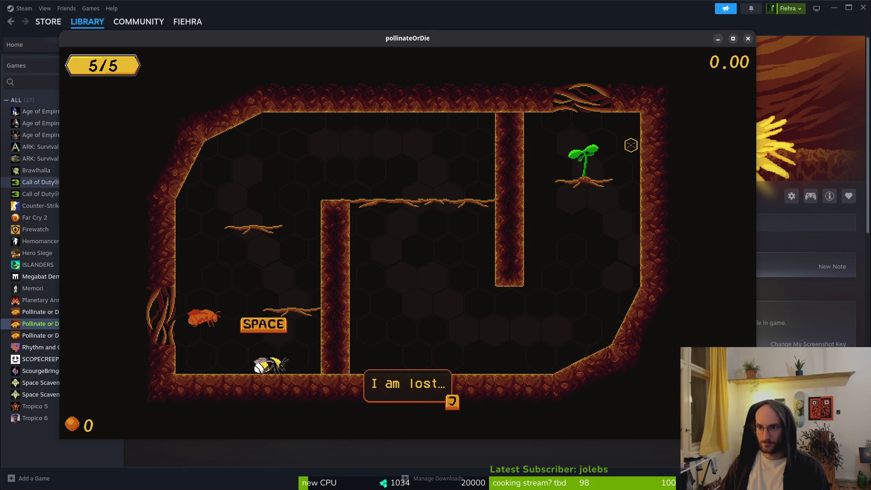
{"action": "left_click", "coordinate": [748, 38]}
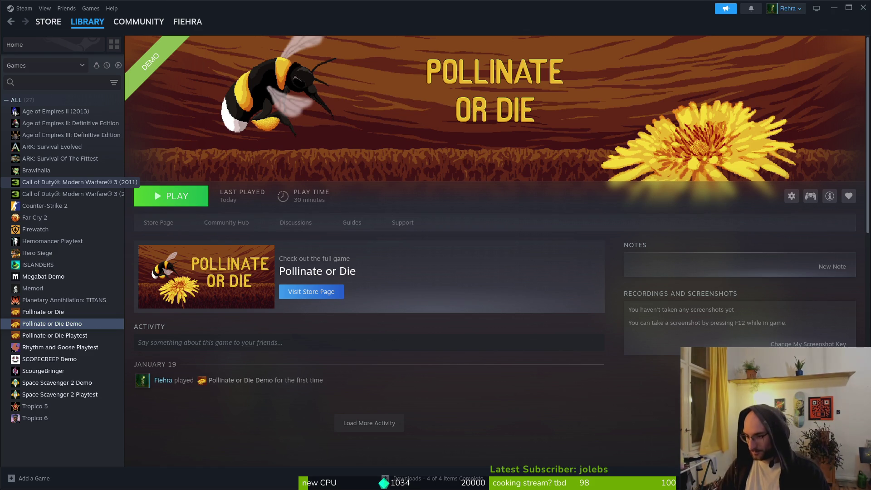
{"action": "key", "text": "super"}
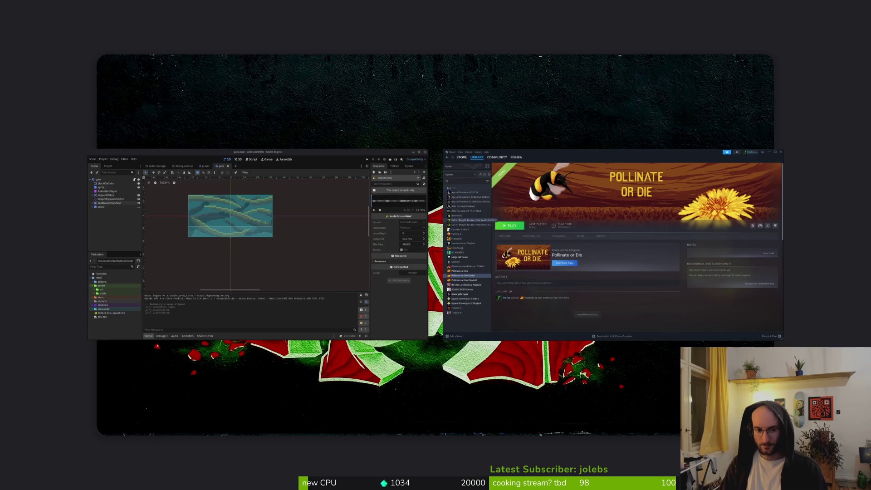
{"action": "mouse_move", "coordinate": [320, 201]}
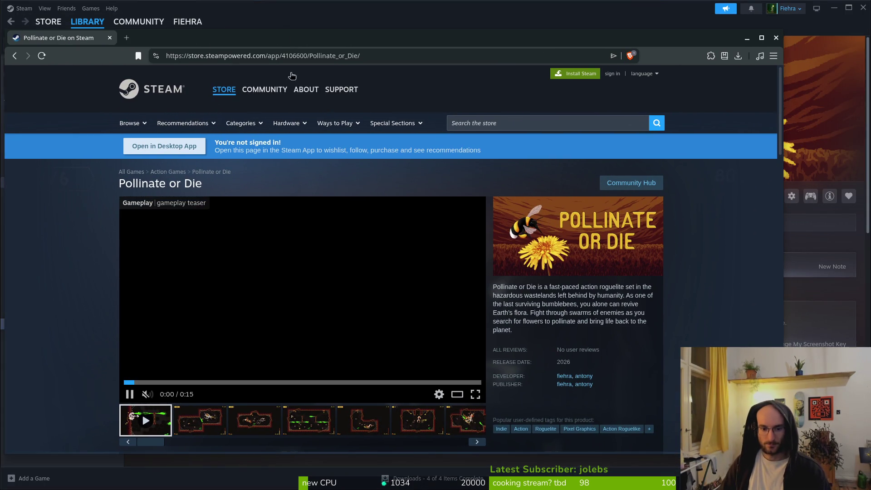
{"action": "scroll", "coordinate": [491, 269], "scroll_direction": "down", "scroll_amount": 7}
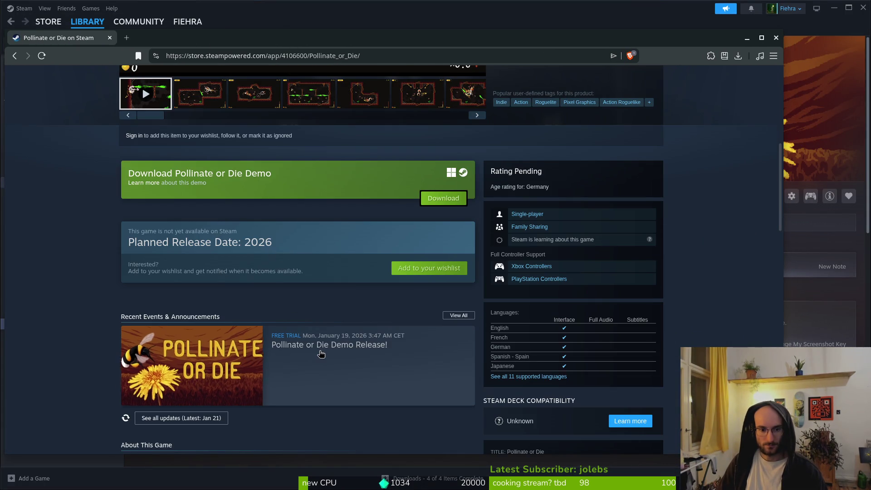
{"action": "scroll", "coordinate": [322, 354], "scroll_direction": "down", "scroll_amount": 4}
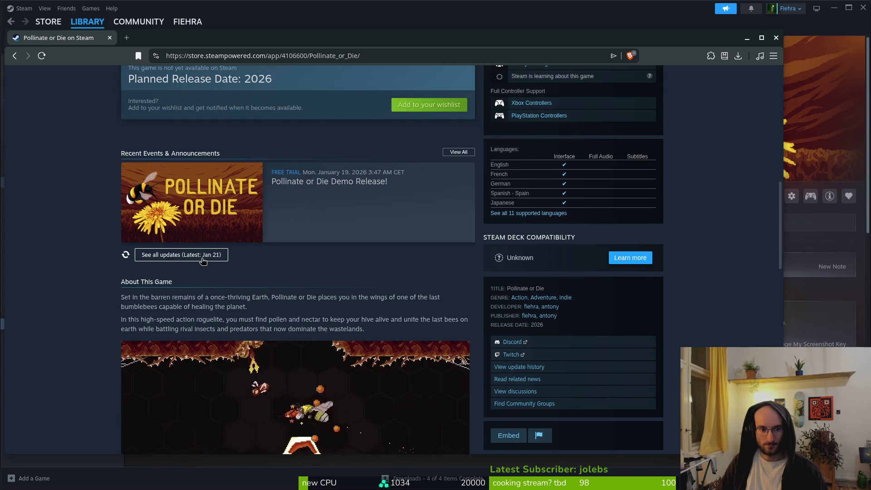
{"action": "left_click", "coordinate": [203, 261]}
{"action": "left_click", "coordinate": [127, 258]}
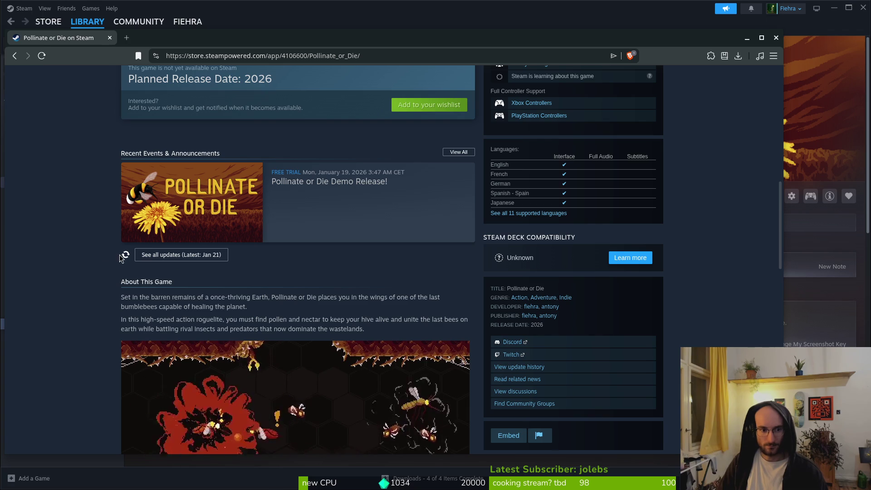
{"action": "scroll", "coordinate": [126, 258], "scroll_direction": "up", "scroll_amount": 4}
{"action": "key", "text": "F5"}
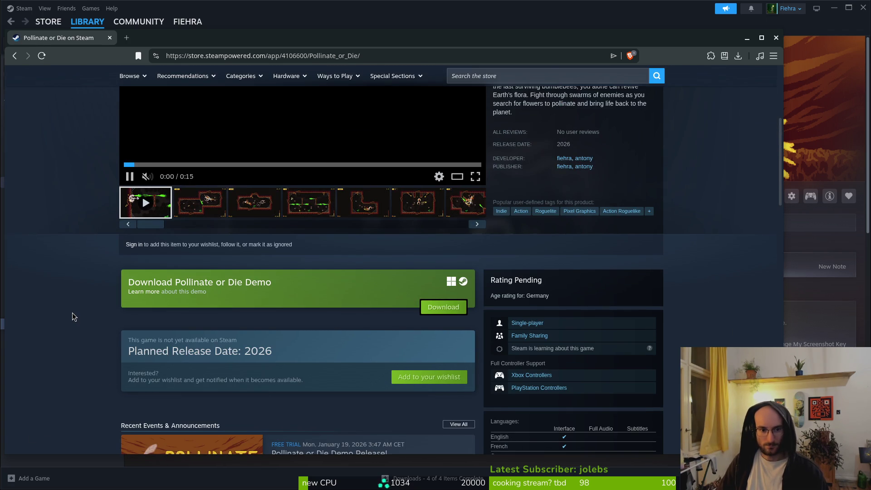
{"action": "scroll", "coordinate": [75, 319], "scroll_direction": "down", "scroll_amount": 3}
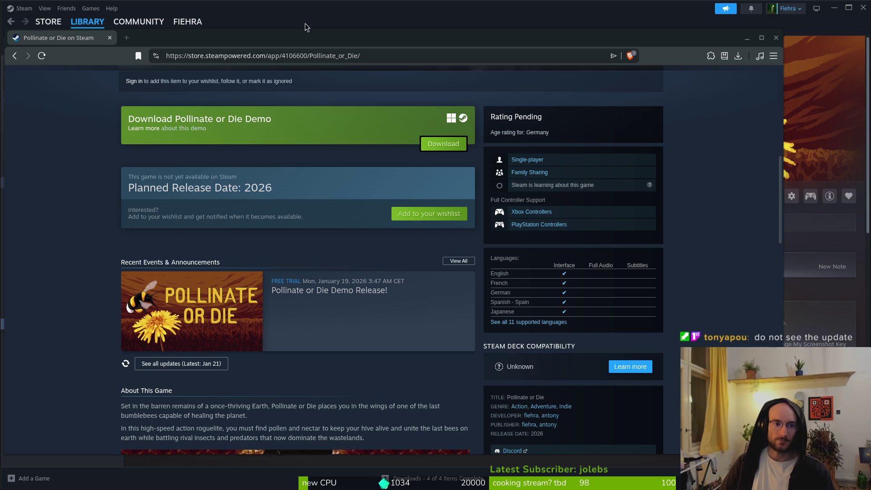
{"action": "left_click", "coordinate": [776, 37]}
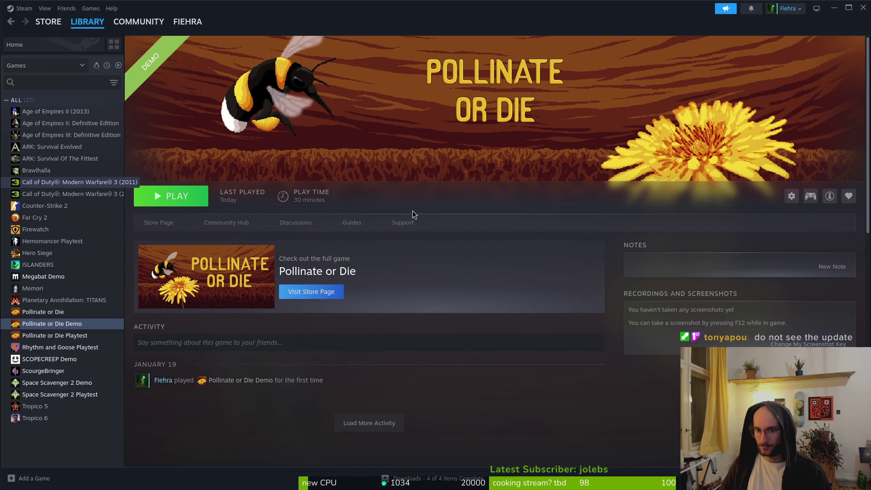
Launch the demo with PLAY and nudge its game window slightly right.
{"action": "left_click", "coordinate": [180, 199]}
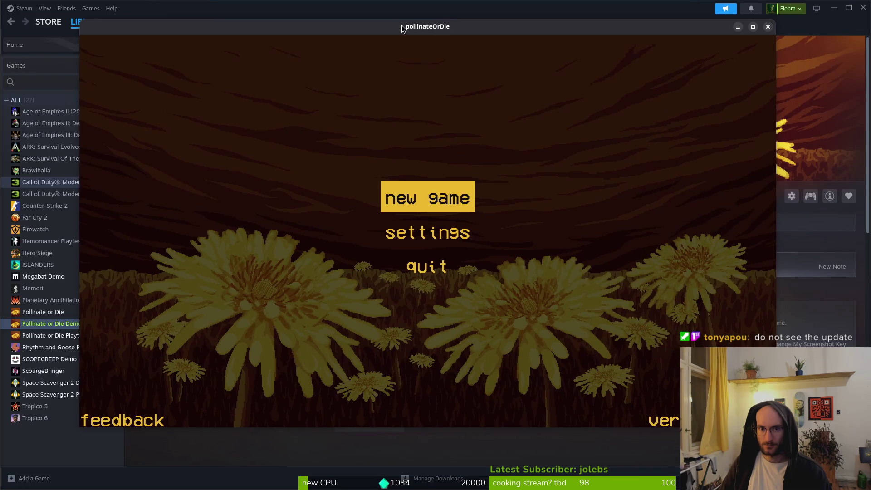
{"action": "left_click_drag", "start_coordinate": [402, 28], "coordinate": [404, 28]}
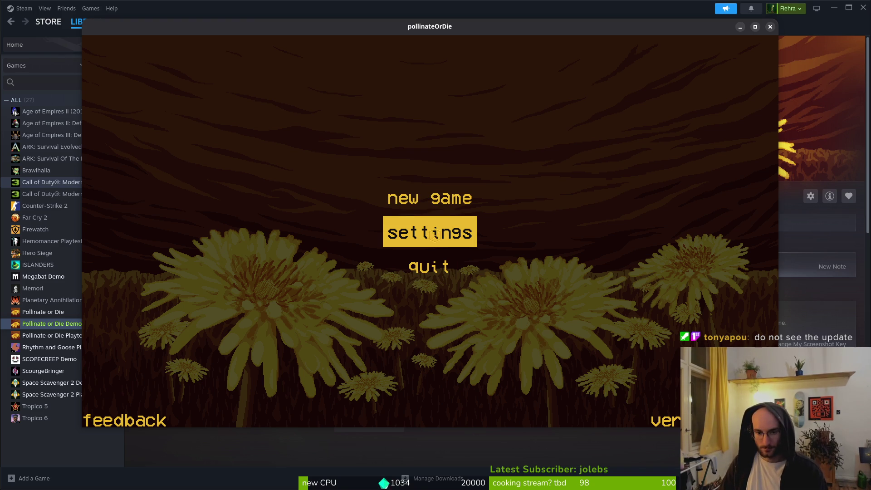
Cycle the game language to French in settings, return to the menu, and close the game.
{"action": "left_click", "coordinate": [430, 241]}
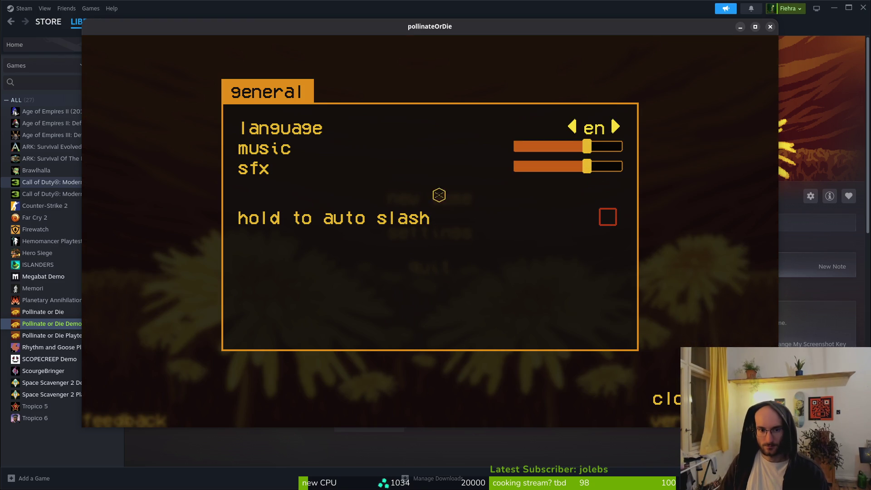
{"action": "left_click", "coordinate": [617, 128]}
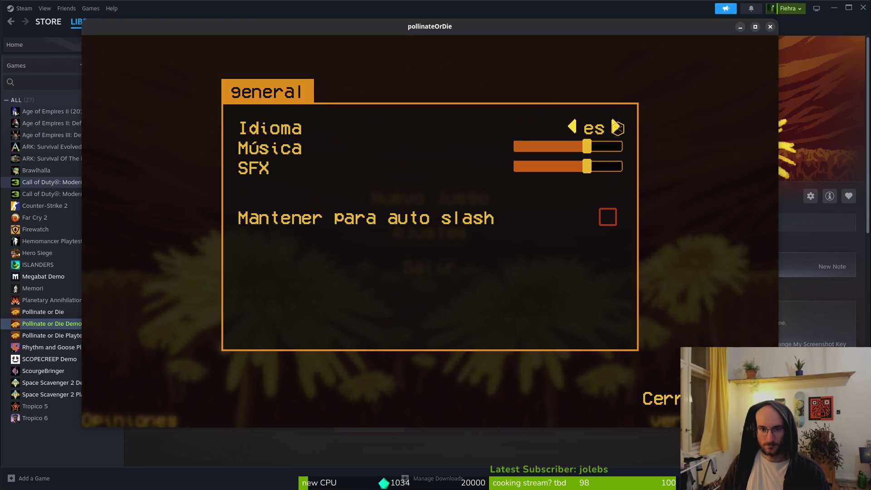
{"action": "left_click", "coordinate": [618, 128]}
{"action": "left_click", "coordinate": [617, 128]}
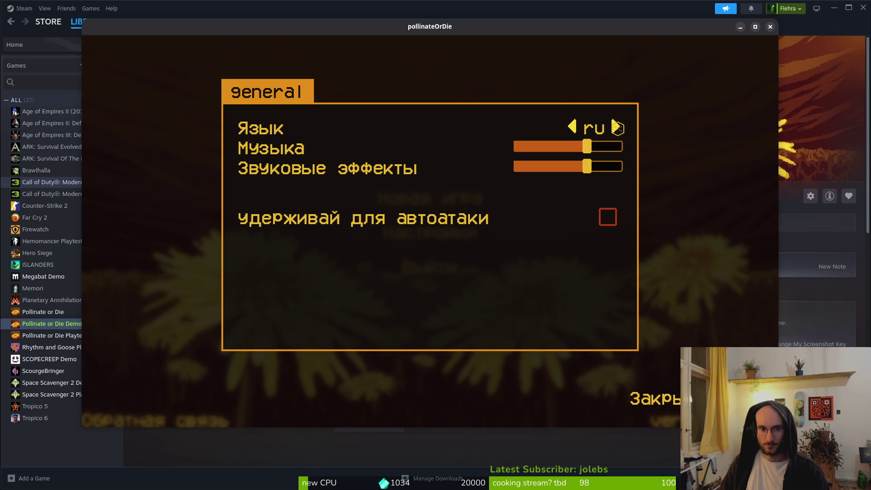
{"action": "left_click", "coordinate": [617, 128]}
{"action": "left_click", "coordinate": [617, 128]}
{"action": "left_click", "coordinate": [617, 128]}
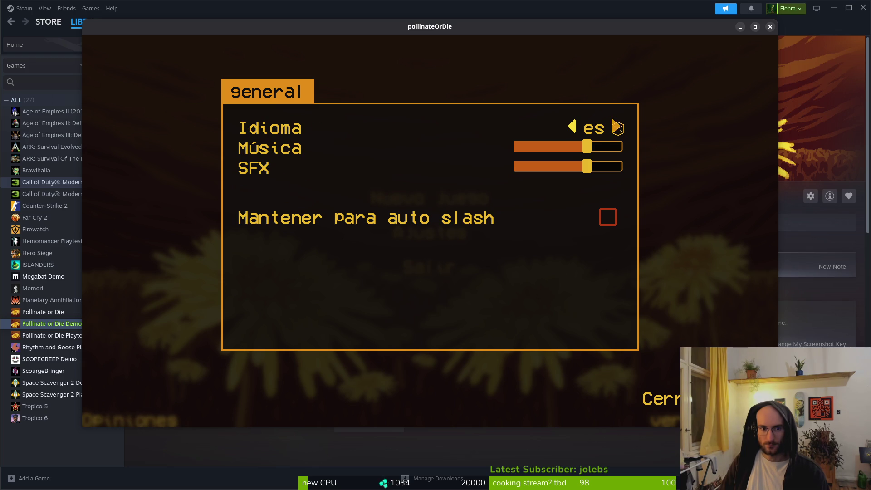
{"action": "left_click", "coordinate": [660, 398]}
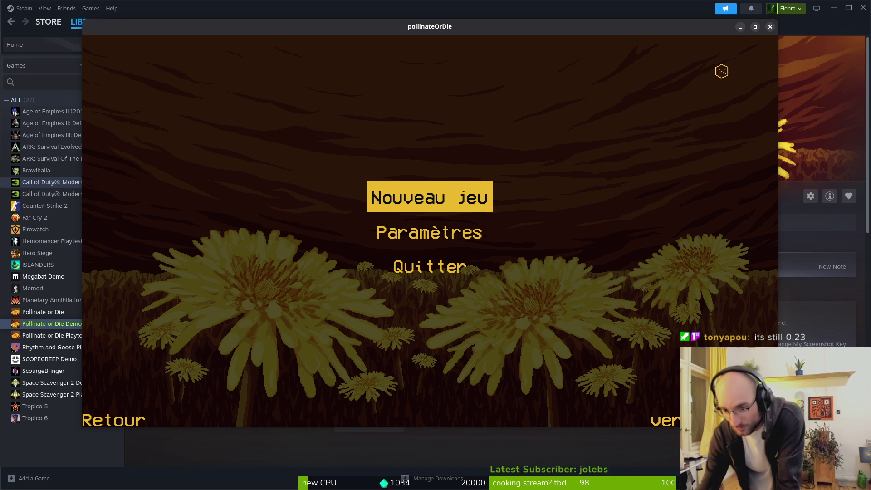
{"action": "left_click", "coordinate": [770, 26]}
Review the Demo's 78.14 MB of installed files, then close Properties and the Steam window.
{"action": "left_click", "coordinate": [814, 201]}
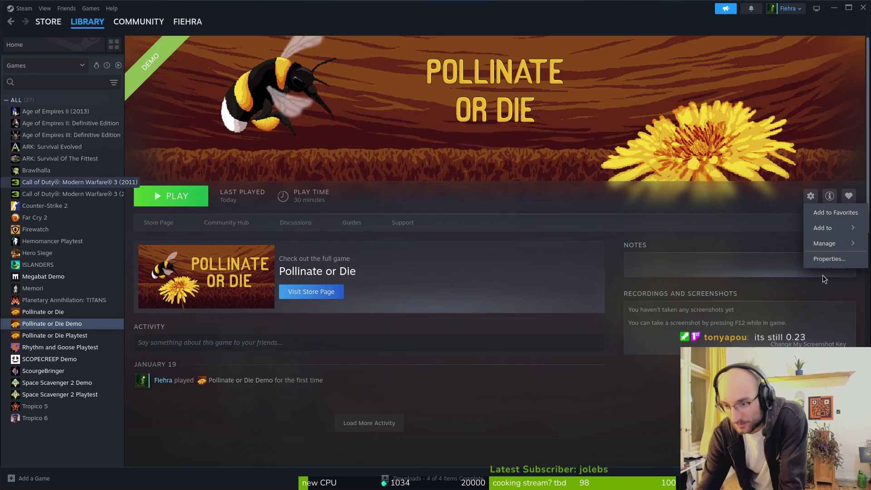
{"action": "left_click", "coordinate": [823, 265]}
{"action": "left_click", "coordinate": [317, 214]}
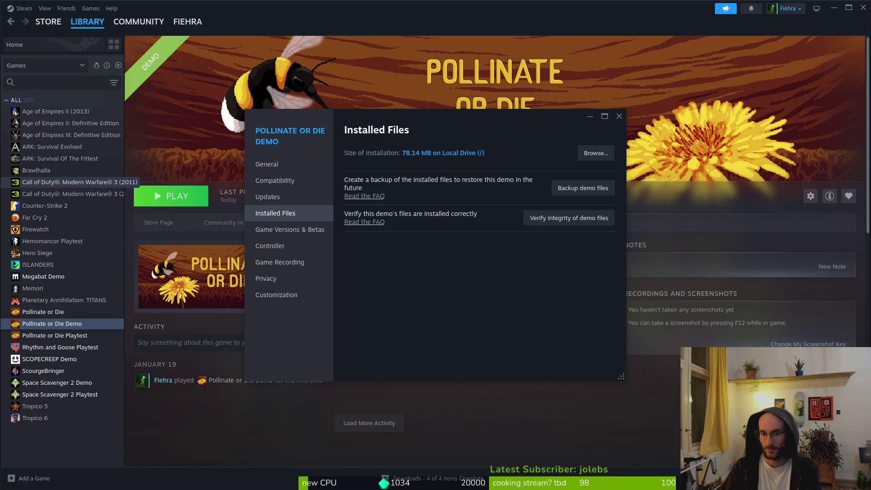
{"action": "left_click", "coordinate": [619, 116]}
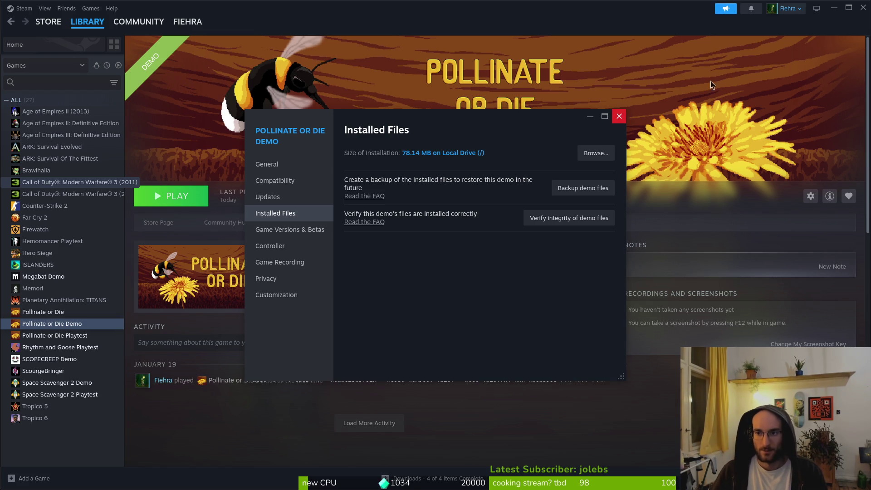
{"action": "left_click", "coordinate": [863, 8]}
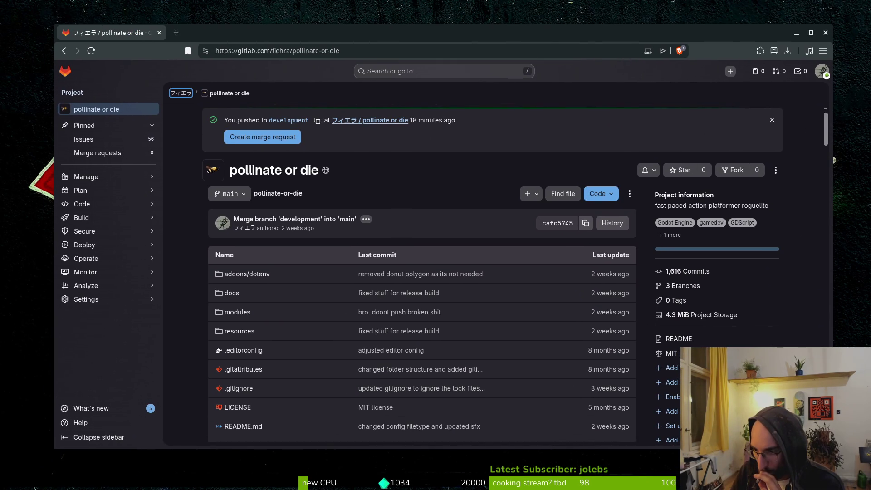
Open the pollinate or die project's Issues list.
{"action": "left_click", "coordinate": [111, 139]}
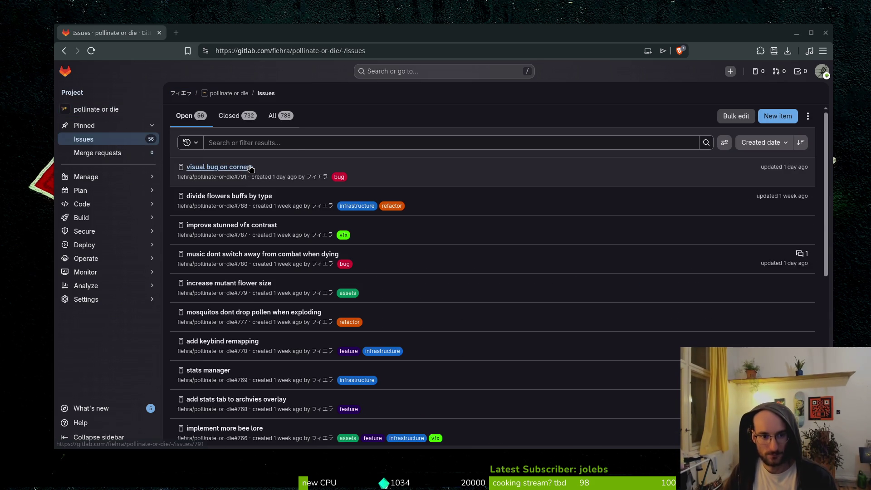
Scroll the 56 open issues down to the pagination, then switch to the Godot editor window.
{"action": "scroll", "coordinate": [279, 234], "scroll_direction": "down", "scroll_amount": 2}
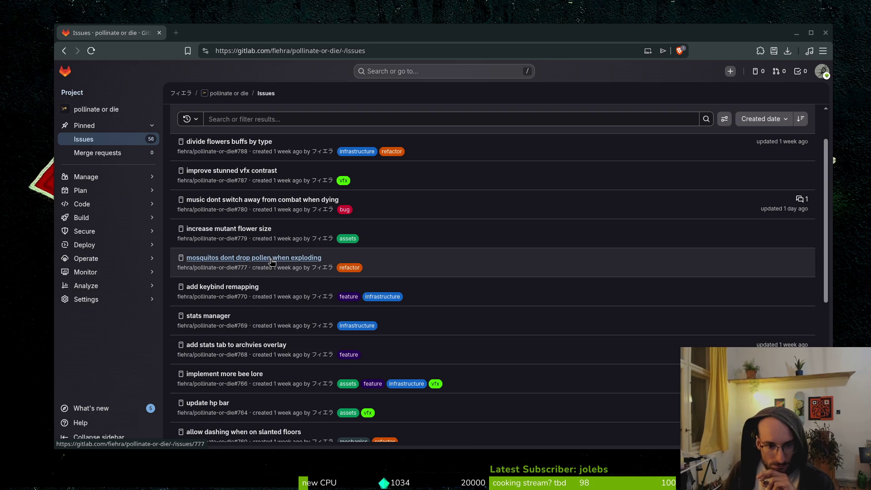
{"action": "scroll", "coordinate": [272, 291], "scroll_direction": "down", "scroll_amount": 2}
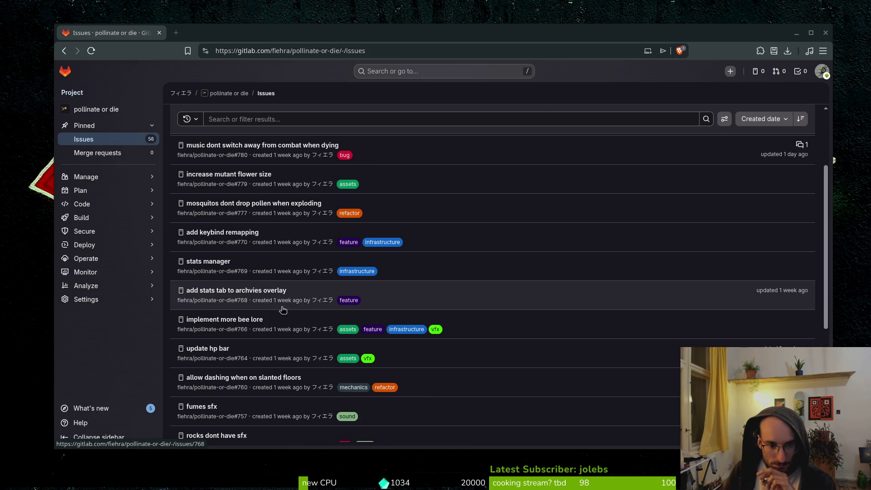
{"action": "scroll", "coordinate": [302, 316], "scroll_direction": "down", "scroll_amount": 2}
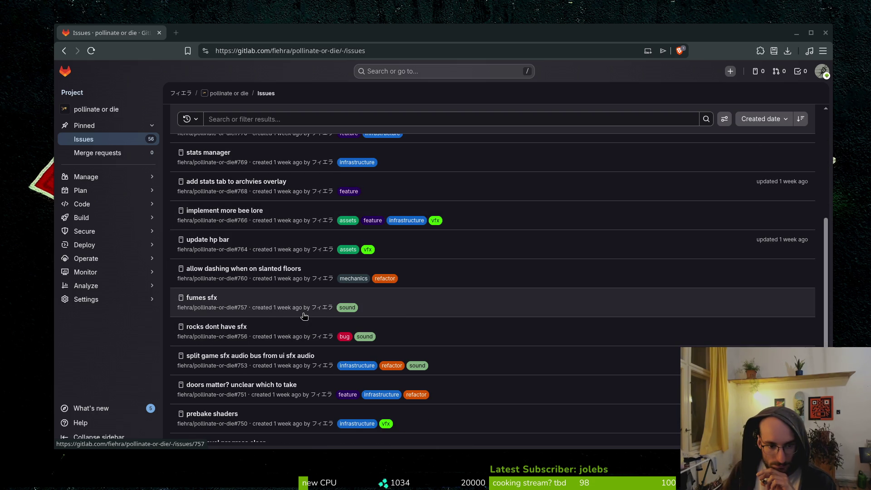
{"action": "scroll", "coordinate": [304, 316], "scroll_direction": "down", "scroll_amount": 4}
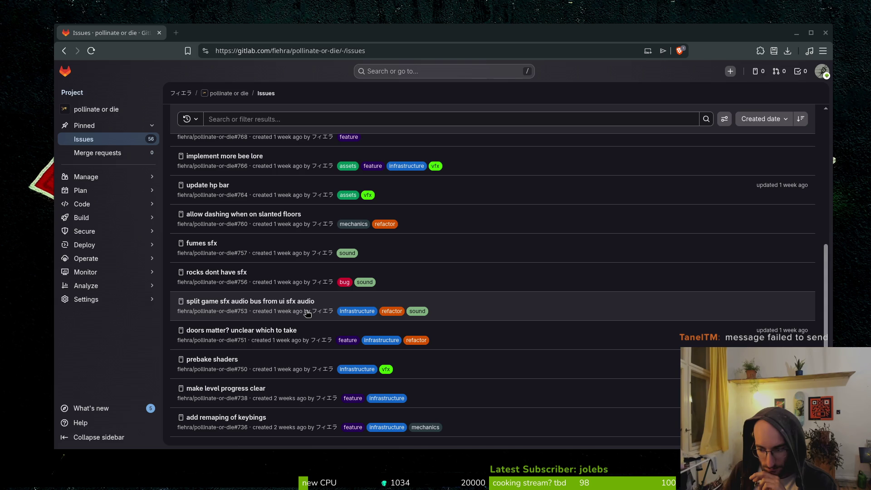
{"action": "mouse_move", "coordinate": [320, 312]}
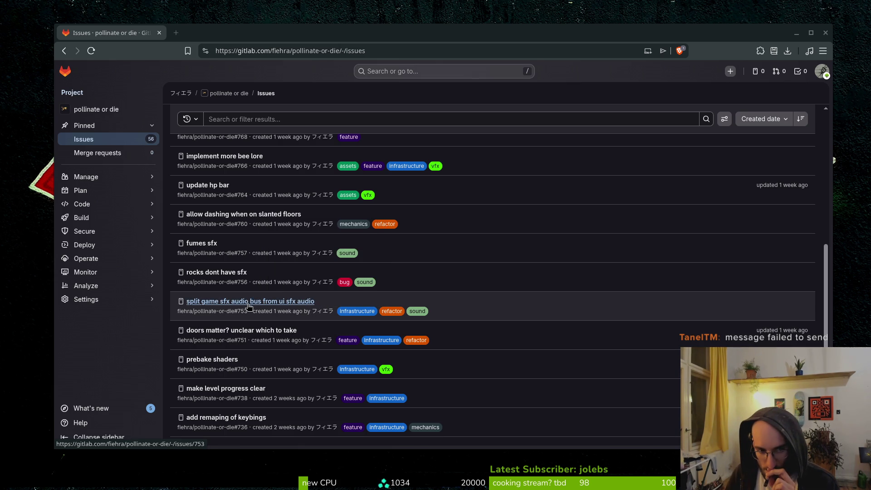
{"action": "scroll", "coordinate": [252, 303], "scroll_direction": "down", "scroll_amount": 2}
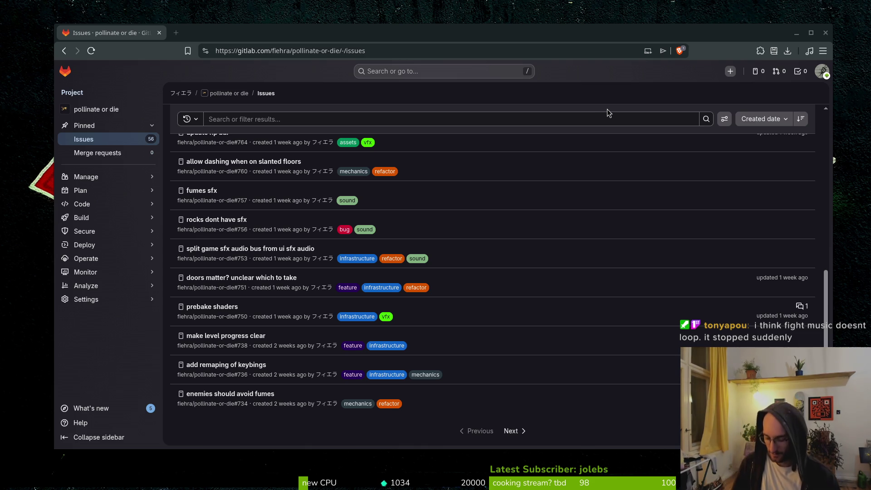
{"action": "key", "text": "super"}
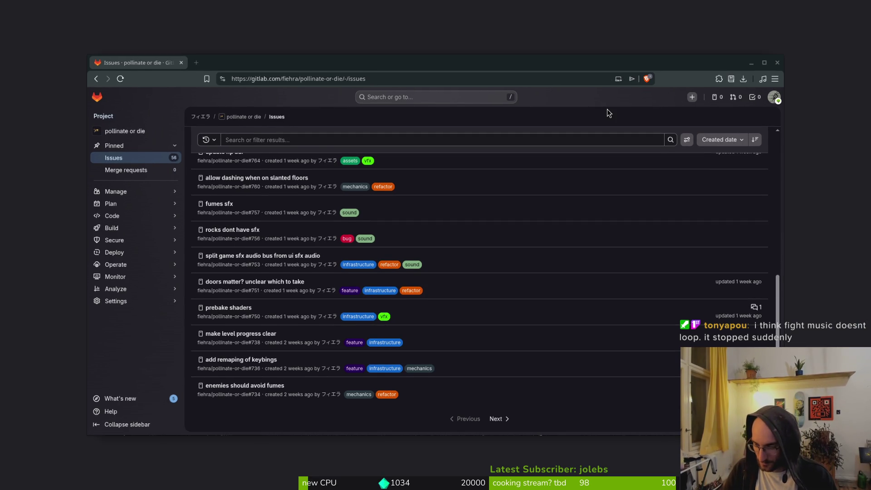
{"action": "key", "text": "Return"}
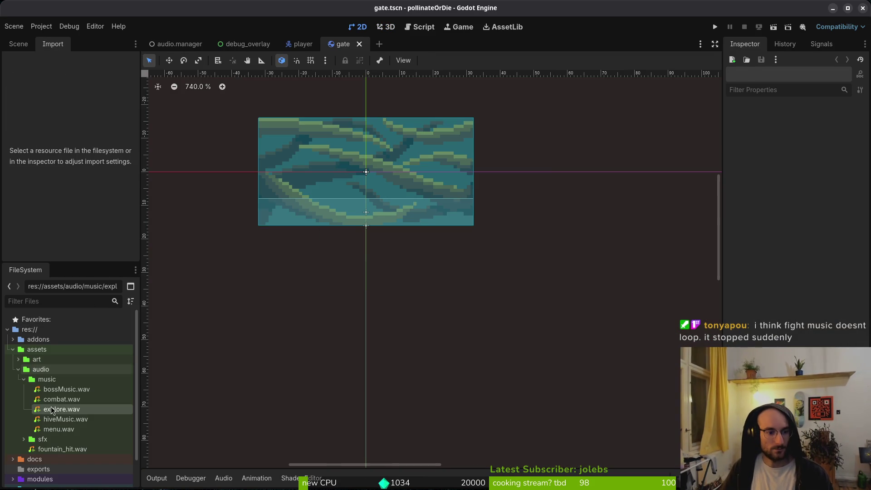
Set combat.wav's Loop Mode to Forward and reimport it.
{"action": "left_click", "coordinate": [73, 401]}
{"action": "left_click", "coordinate": [111, 203]}
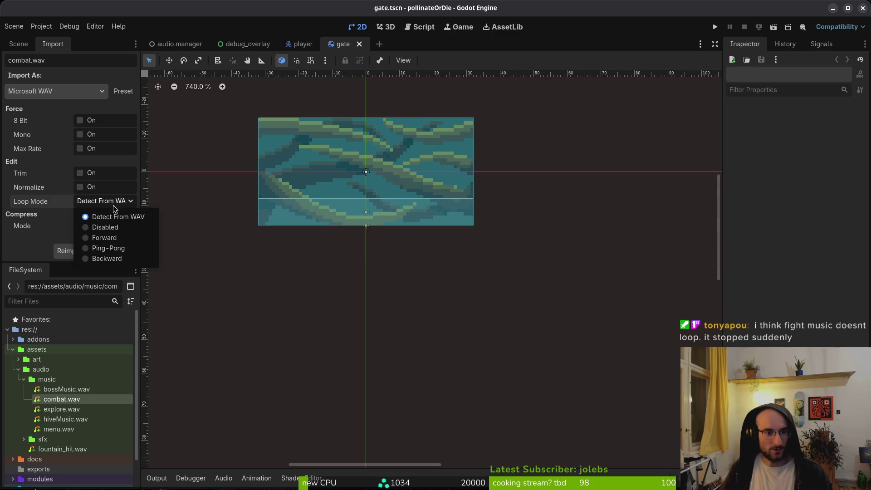
{"action": "left_click", "coordinate": [124, 240]}
{"action": "left_click", "coordinate": [71, 250]}
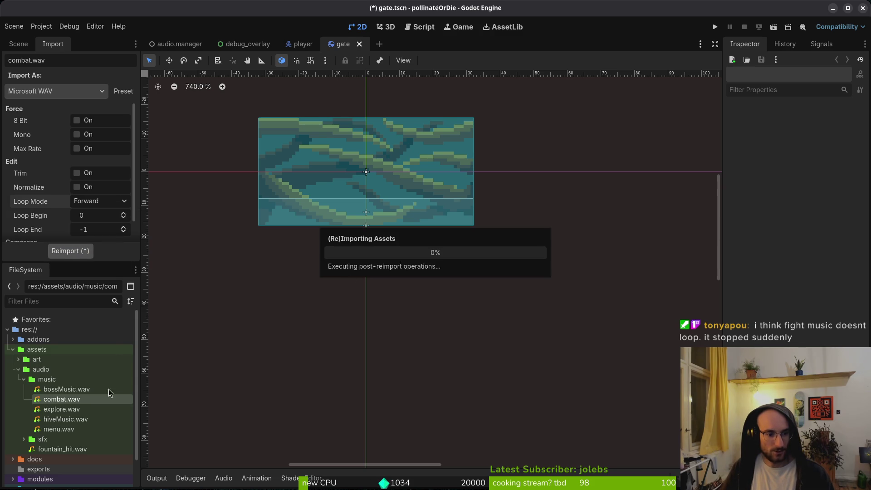
Check the loop settings of bossMusic, explore, menu and hiveMusic, then save the scene.
{"action": "left_click", "coordinate": [67, 389]}
{"action": "left_click", "coordinate": [64, 408]}
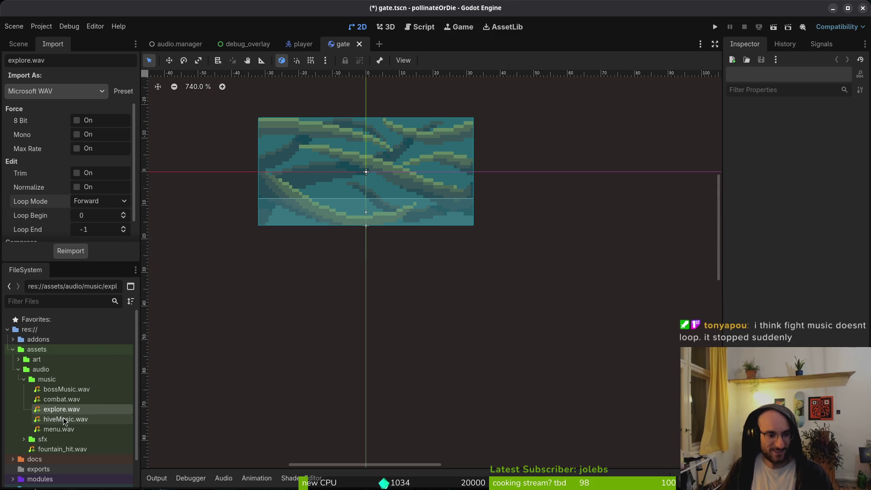
{"action": "left_click", "coordinate": [64, 418]}
{"action": "double_click", "coordinate": [64, 429]}
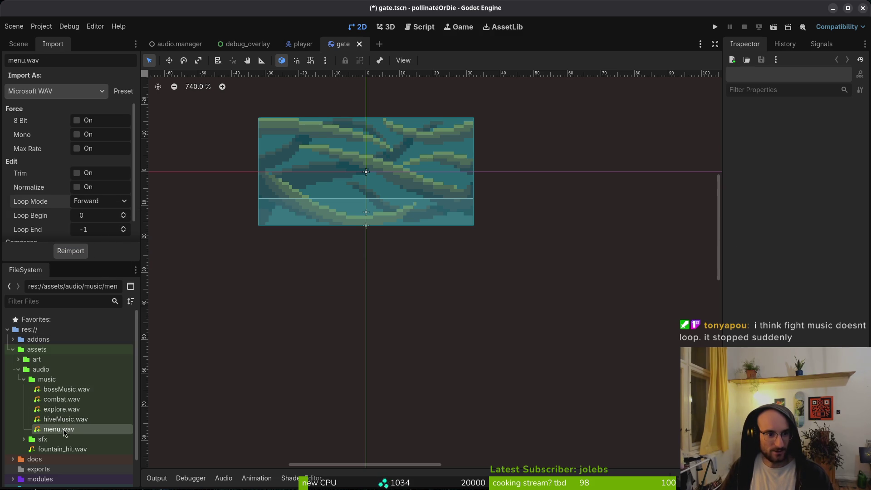
{"action": "left_click", "coordinate": [70, 419]}
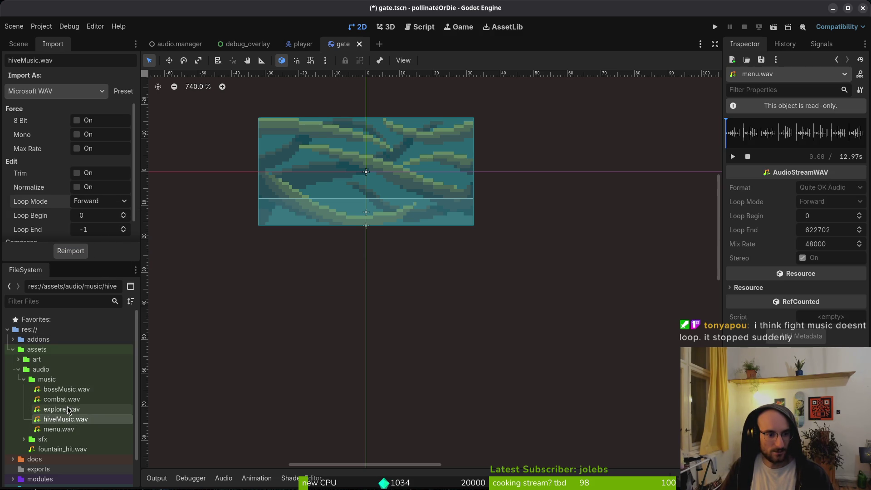
{"action": "left_click", "coordinate": [70, 409]}
{"action": "double_click", "coordinate": [69, 400]}
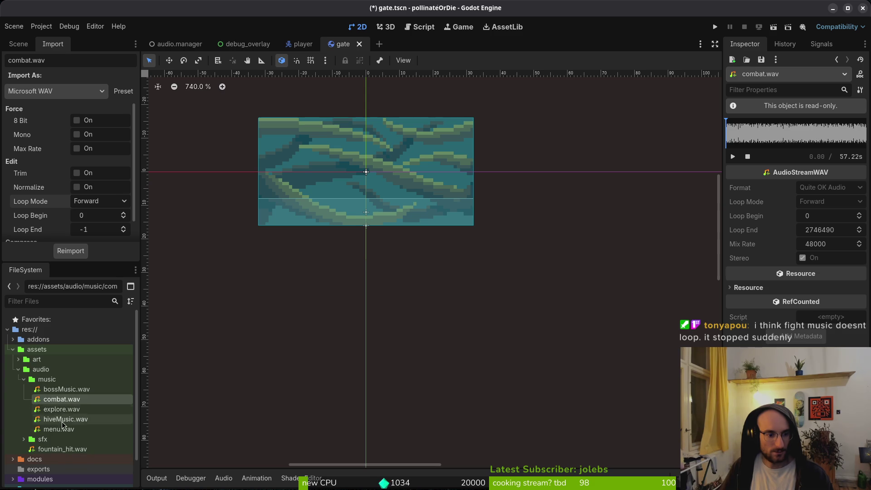
{"action": "left_click", "coordinate": [24, 381]}
{"action": "key", "text": "ctrl+s"}
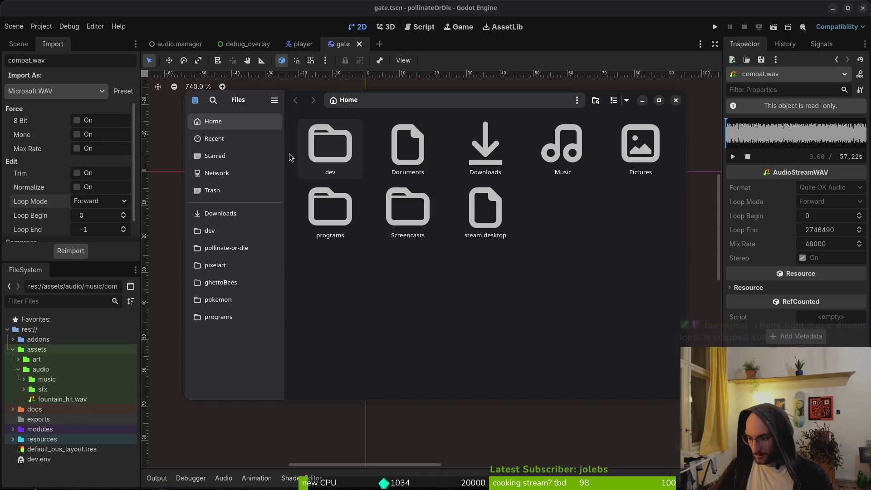
Trash the old Linux build files in Downloads/pollinateBuilds/linux.
{"action": "double_click", "coordinate": [484, 144]}
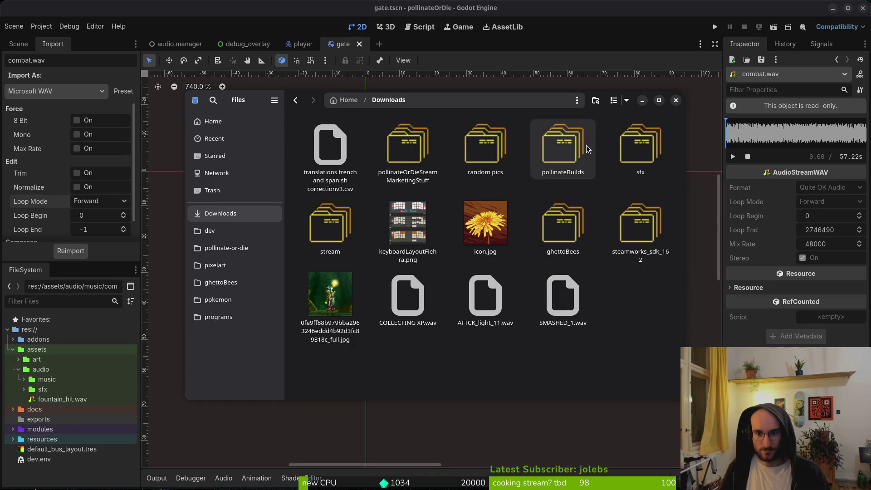
{"action": "double_click", "coordinate": [563, 145]}
{"action": "double_click", "coordinate": [330, 145]}
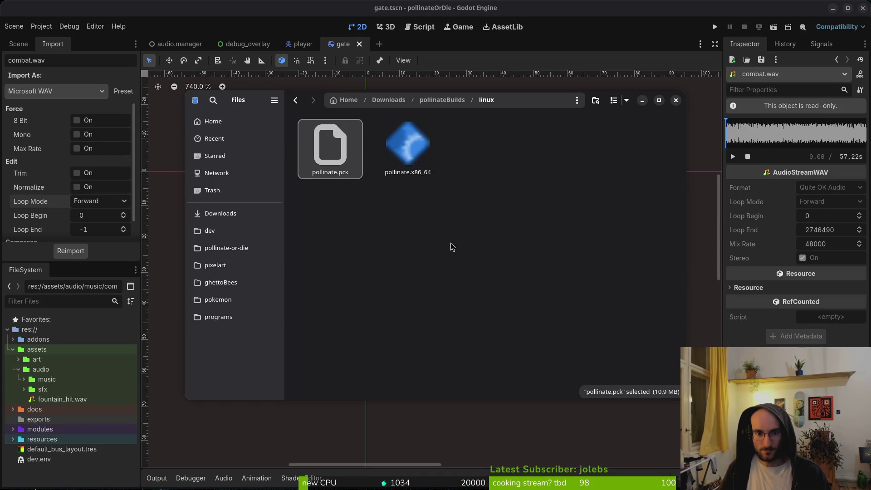
{"action": "key", "text": "ctrl+a"}
{"action": "key", "text": "Delete"}
{"action": "key", "text": "alt+Left"}
Trash the old pollinateOrDie.app in mac and the old Windows build files.
{"action": "double_click", "coordinate": [407, 145]}
{"action": "key", "text": "ctrl+a"}
{"action": "key", "text": "Delete"}
{"action": "key", "text": "alt+Left"}
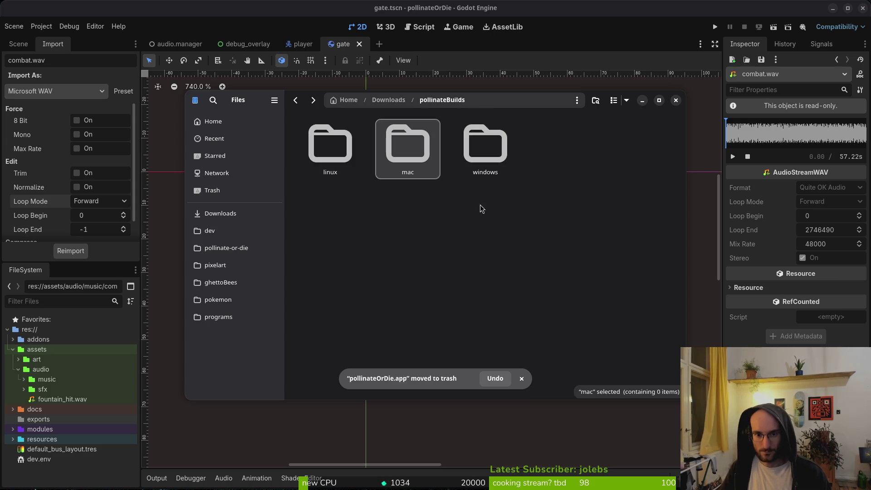
{"action": "key", "text": "Right"}
{"action": "key", "text": "Return"}
{"action": "key", "text": "ctrl+a"}
{"action": "key", "text": "Delete"}
{"action": "key", "text": "alt+Left"}
{"action": "key", "text": "alt+Left"}
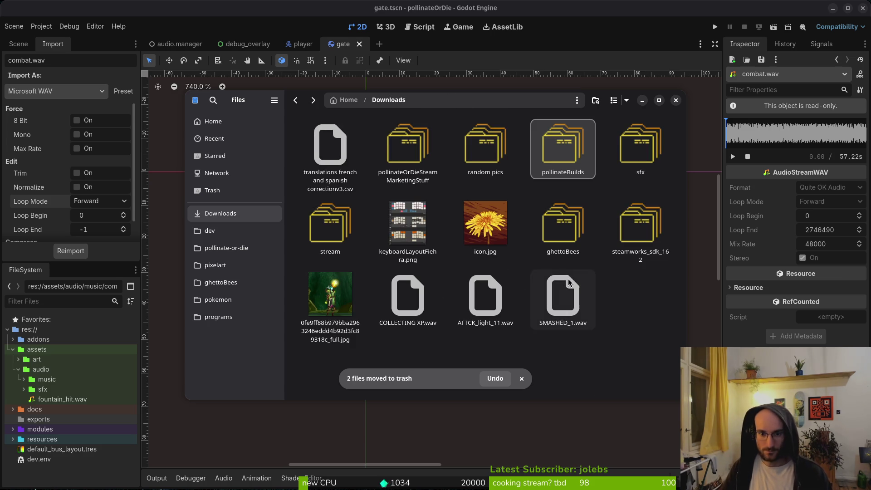
Export a fresh Linux build using the Linux export preset.
{"action": "left_click", "coordinate": [41, 27]}
{"action": "left_click", "coordinate": [45, 81]}
{"action": "left_click", "coordinate": [260, 152]}
{"action": "left_click", "coordinate": [473, 343]}
{"action": "left_click", "coordinate": [535, 397]}
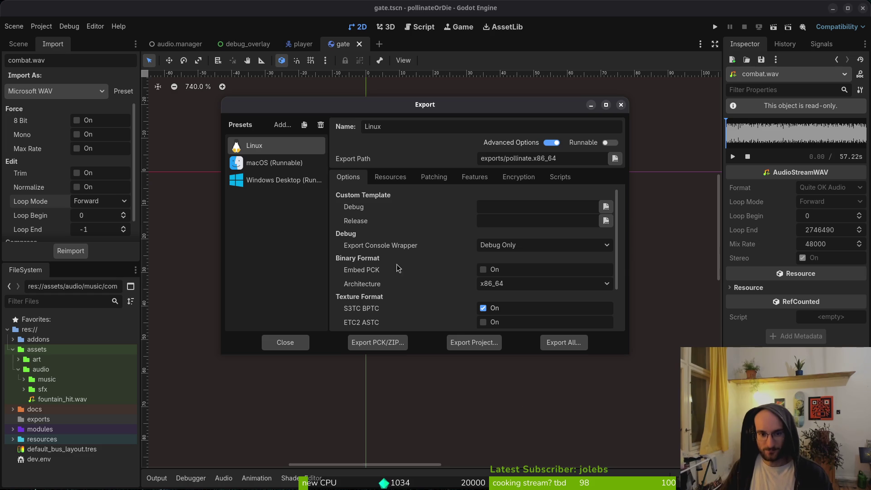
Take pollinate.pck and pollinate.x86_64 from pollinate-or-die/exports over to pollinateBuilds/linux.
{"action": "key", "text": "alt+Tab"}
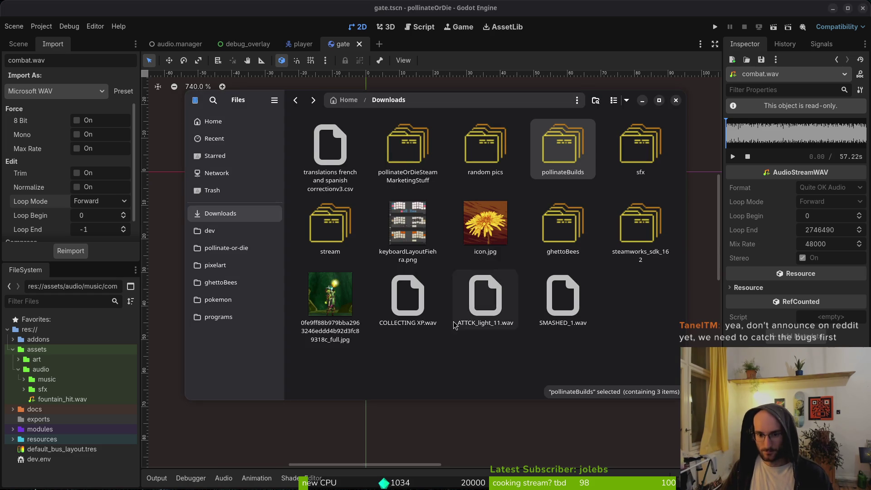
{"action": "left_click", "coordinate": [422, 358]}
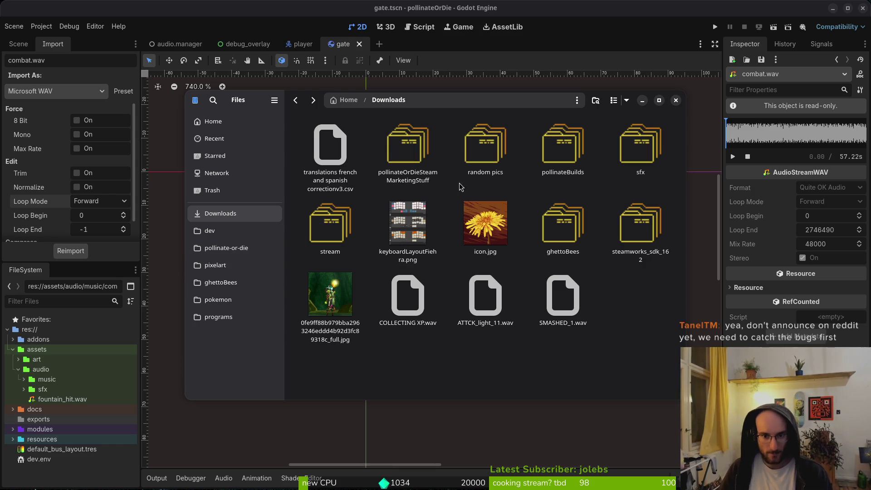
{"action": "left_click", "coordinate": [231, 247]}
{"action": "double_click", "coordinate": [408, 222]}
{"action": "key", "text": "ctrl+a"}
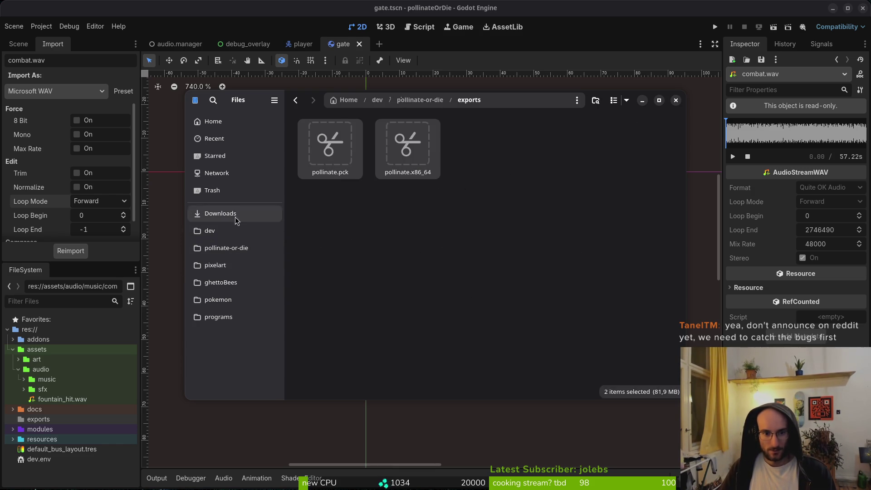
{"action": "left_click", "coordinate": [236, 215]}
{"action": "double_click", "coordinate": [549, 149]}
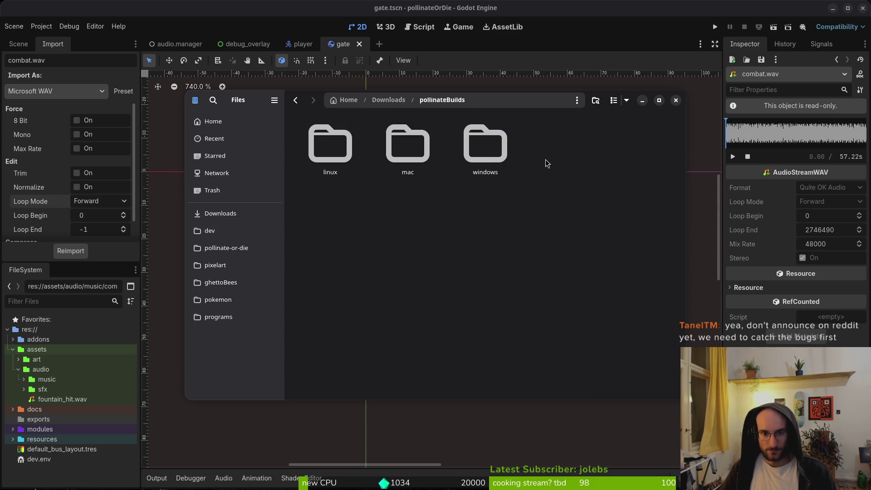
{"action": "double_click", "coordinate": [330, 145]}
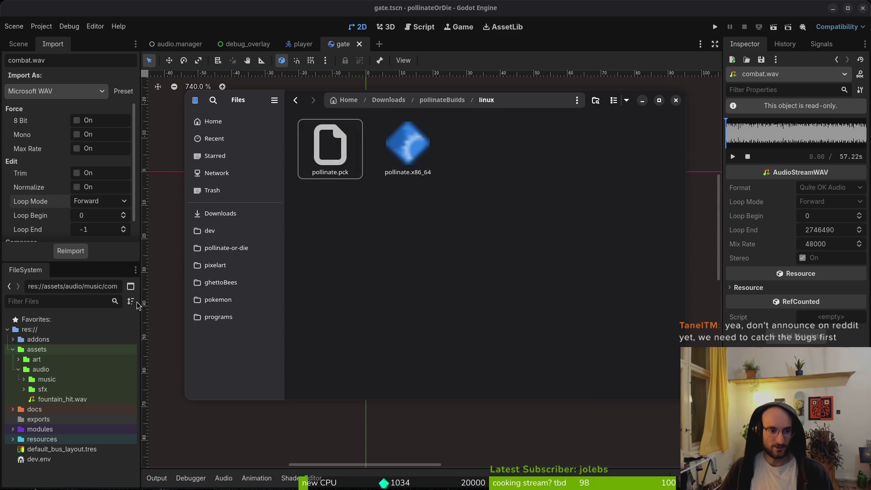
{"action": "left_click", "coordinate": [182, 248]}
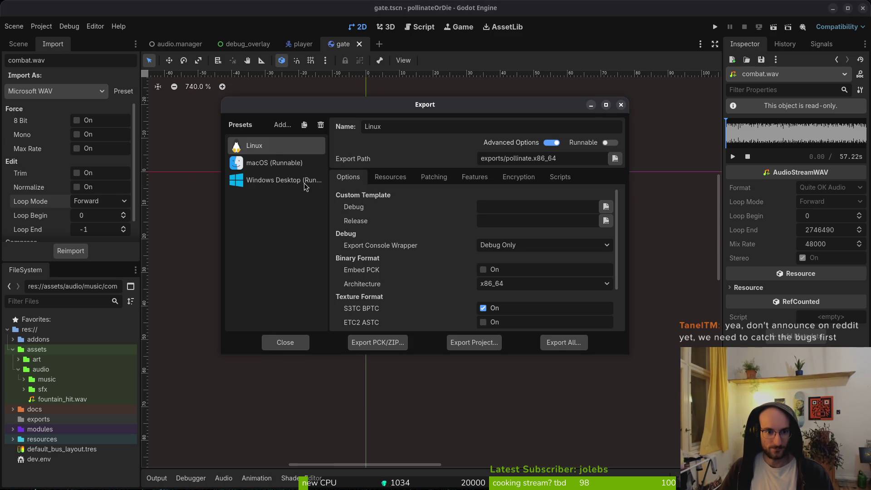
Export the macOS preset as pollinate.zip into the exports folder.
{"action": "left_click", "coordinate": [272, 163]}
{"action": "left_click", "coordinate": [464, 342]}
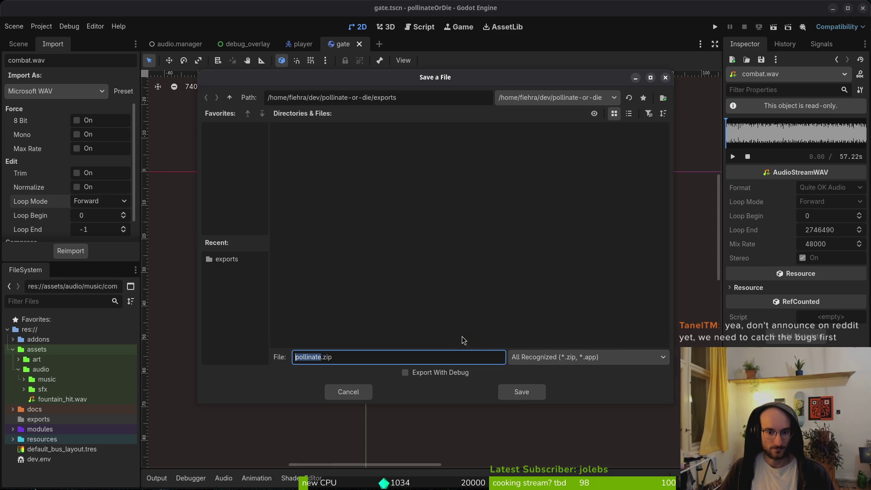
{"action": "left_click", "coordinate": [521, 392]}
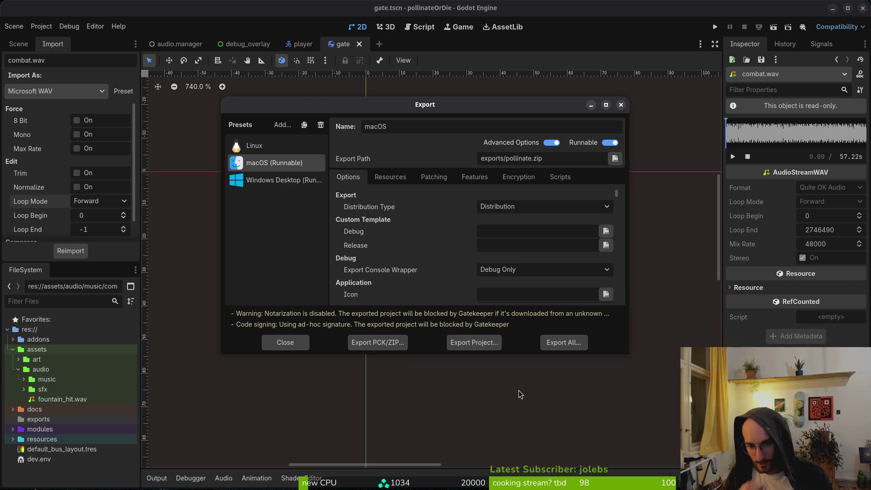
{"action": "key", "text": "alt+Tab"}
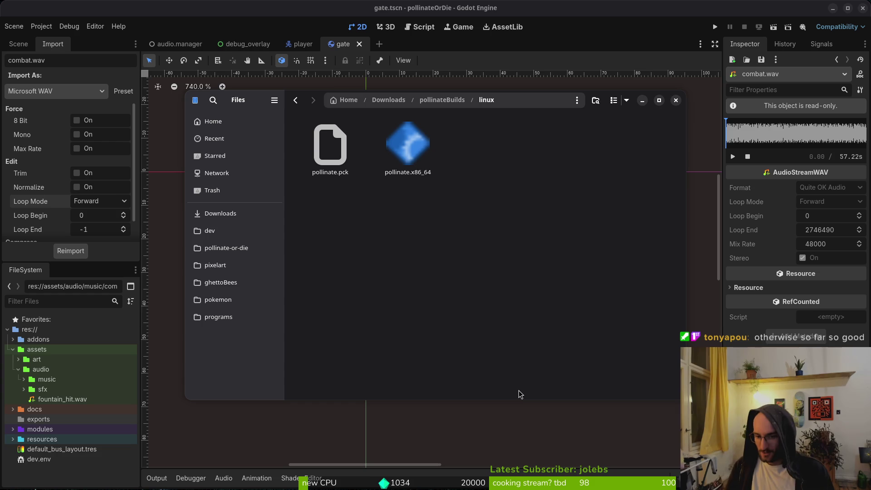
Cut both Linux build files and paste them into pollinateBuilds/linux.
{"action": "key", "text": "ctrl+a"}
{"action": "key", "text": "ctrl+x"}
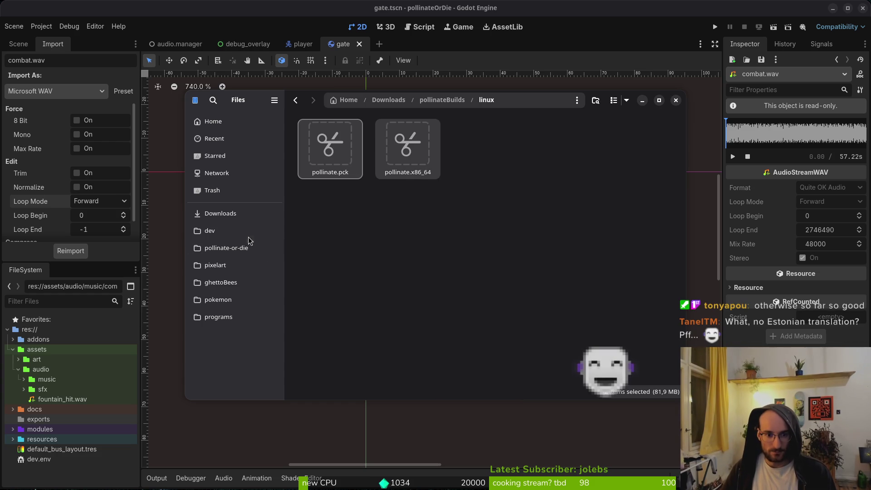
{"action": "left_click", "coordinate": [236, 213]}
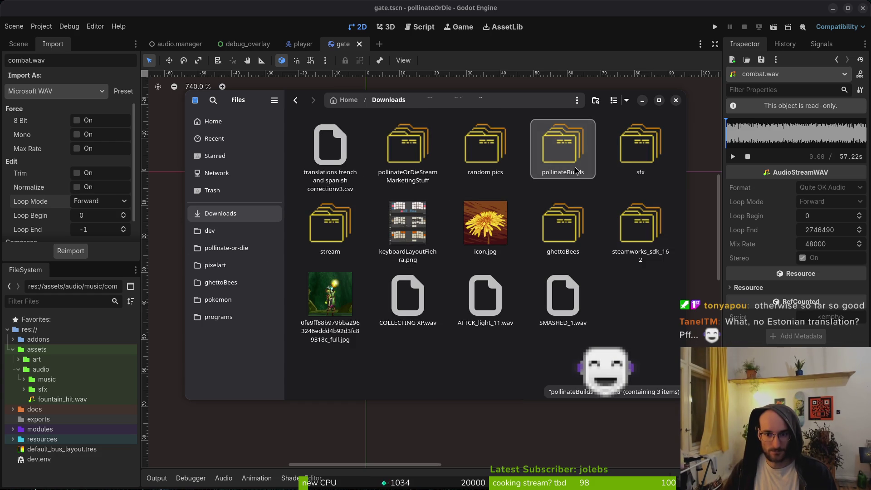
{"action": "double_click", "coordinate": [537, 148]}
{"action": "double_click", "coordinate": [330, 144]}
{"action": "key", "text": "ctrl+v"}
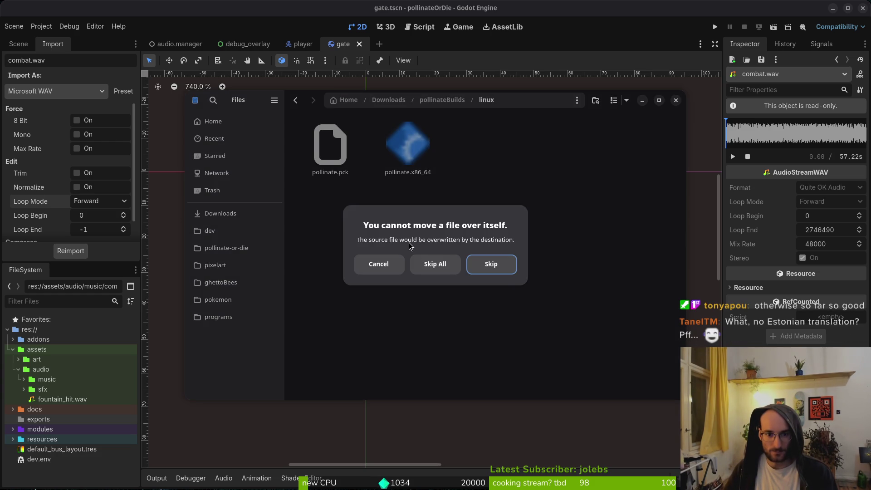
{"action": "key", "text": "Escape"}
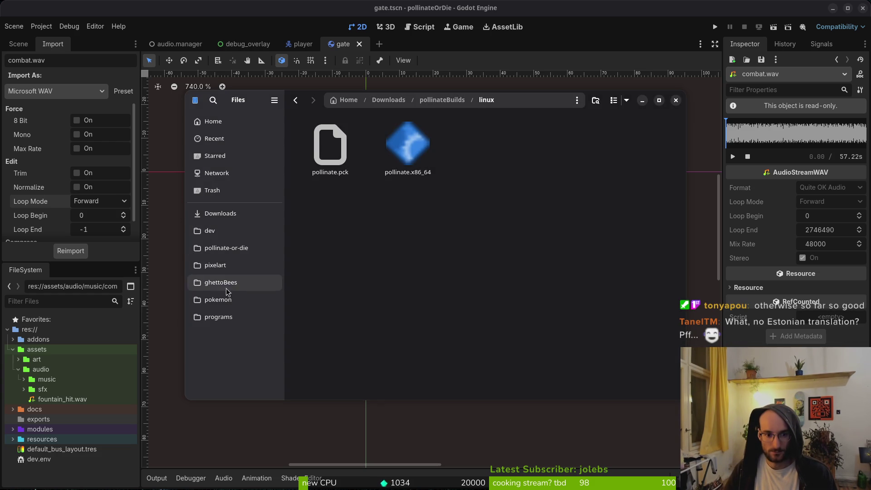
Extract pollinate.zip and move pollinateOrDie.app into pollinateBuilds/mac.
{"action": "left_click", "coordinate": [226, 248]}
{"action": "double_click", "coordinate": [400, 226]}
{"action": "double_click", "coordinate": [330, 145]}
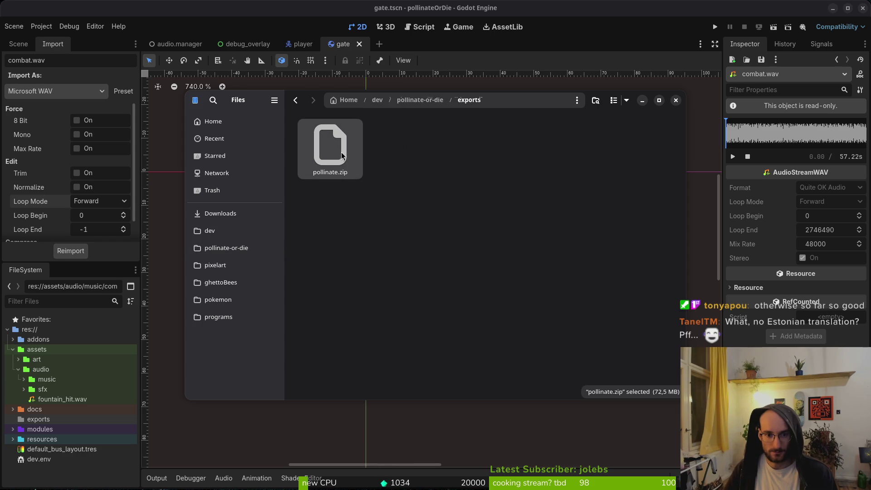
{"action": "double_click", "coordinate": [330, 145]}
{"action": "key", "text": "ctrl+x"}
{"action": "left_click", "coordinate": [226, 213]}
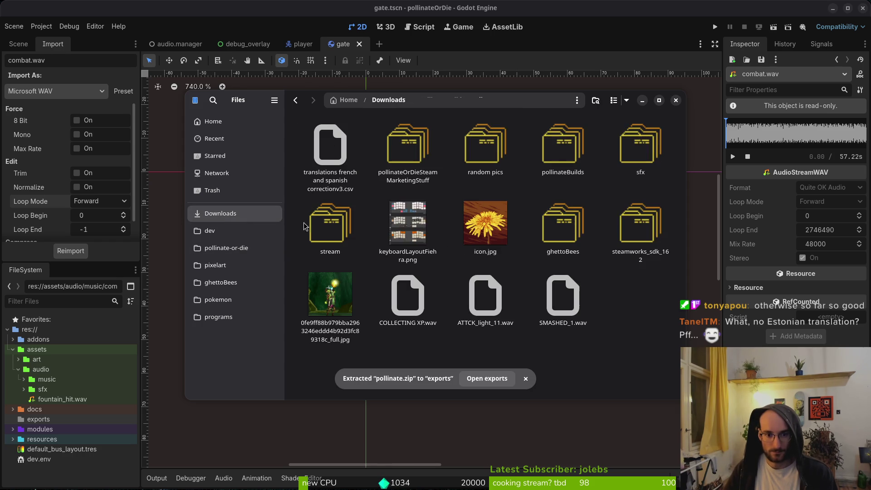
{"action": "double_click", "coordinate": [556, 162]}
{"action": "double_click", "coordinate": [416, 140]}
{"action": "key", "text": "ctrl+v"}
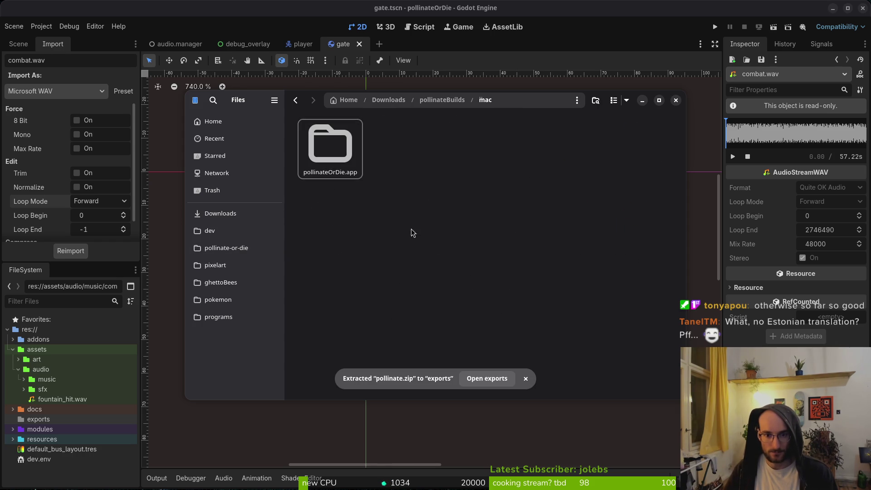
Trash everything left in the project's exports folder.
{"action": "key", "text": "alt+Left"}
{"action": "left_click", "coordinate": [258, 250]}
{"action": "double_click", "coordinate": [407, 217]}
{"action": "key", "text": "ctrl+a"}
{"action": "key", "text": "Delete"}
{"action": "key", "text": "alt+Tab"}
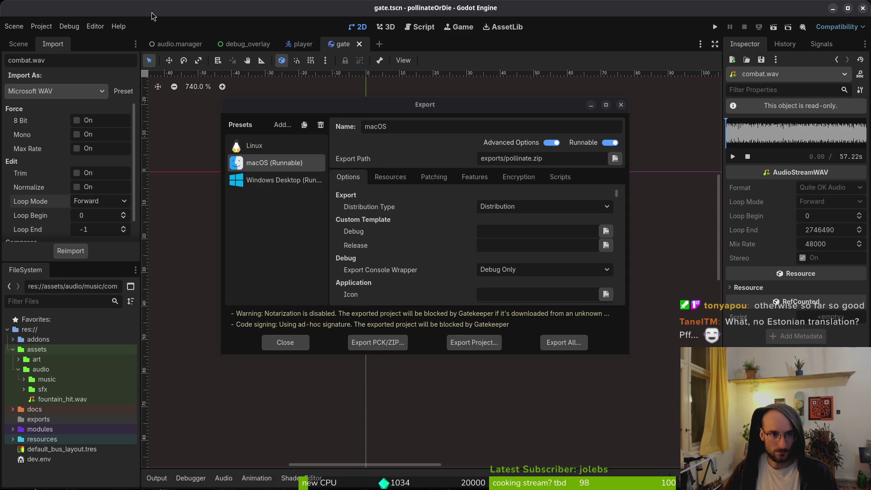
Export the Windows Desktop build as pollinate.exe.
{"action": "left_click", "coordinate": [474, 342]}
{"action": "left_click", "coordinate": [516, 393]}
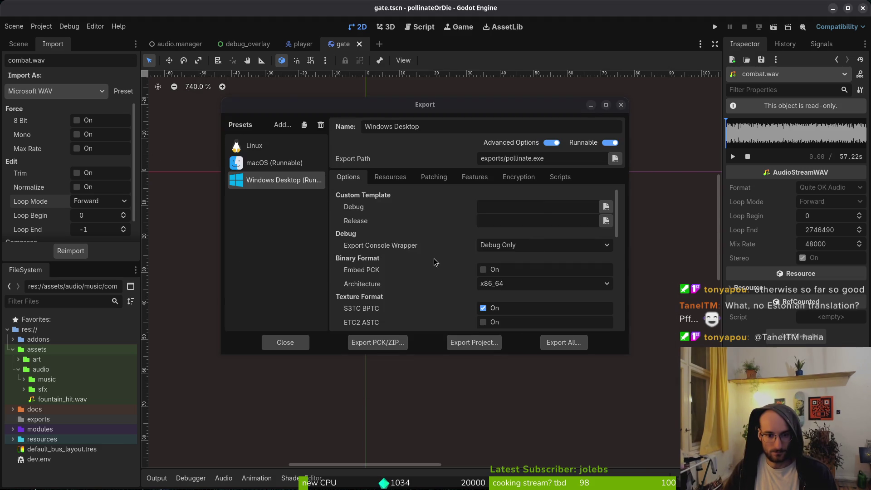
{"action": "key", "text": "alt+Tab"}
{"action": "left_click", "coordinate": [220, 213]}
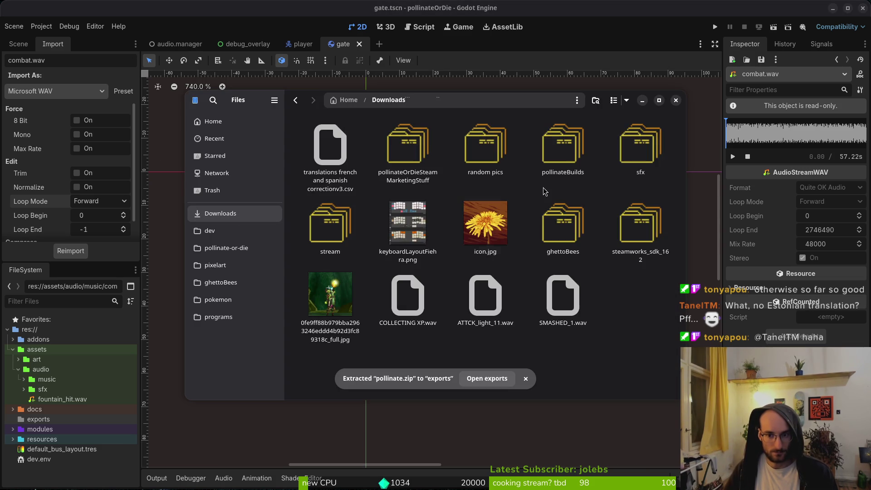
{"action": "double_click", "coordinate": [563, 146]}
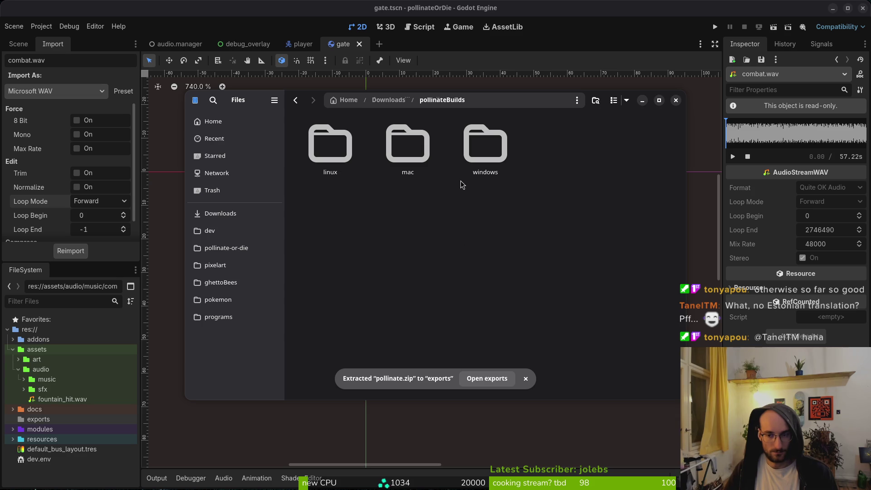
Close Files and the export window, then open the project's user data folder.
{"action": "left_click", "coordinate": [675, 100]}
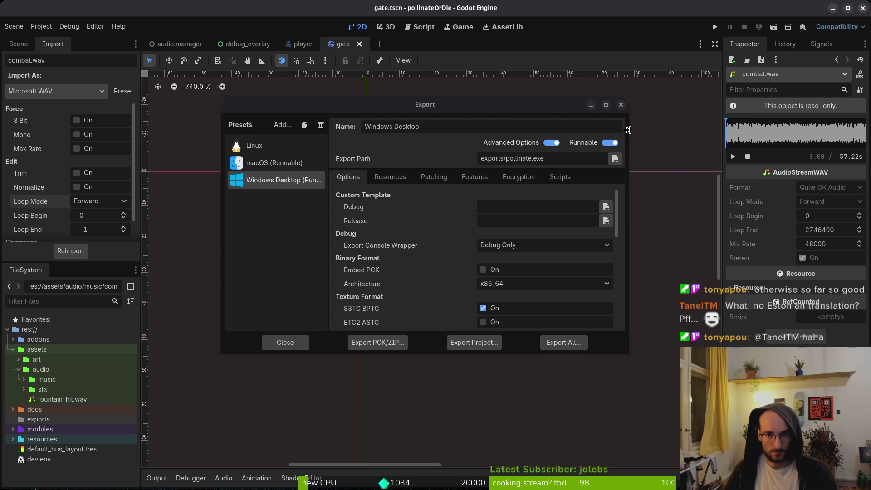
{"action": "left_click", "coordinate": [621, 104]}
{"action": "left_click", "coordinate": [41, 26]}
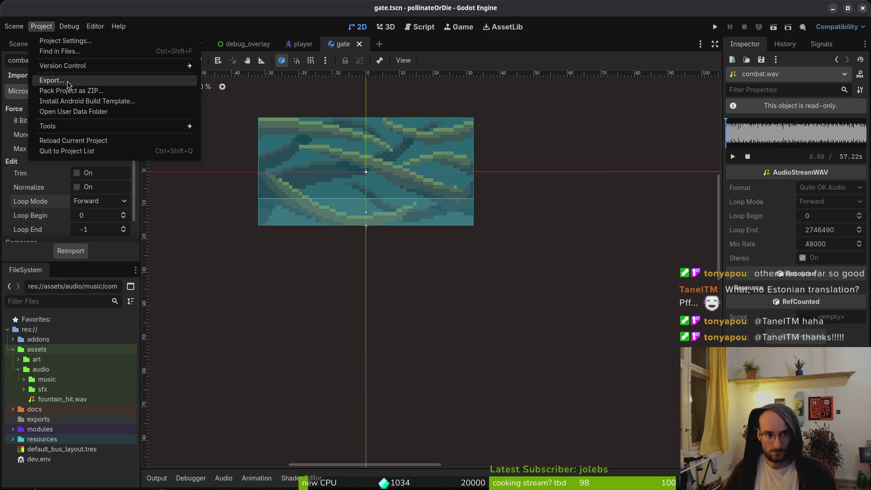
{"action": "left_click", "coordinate": [77, 111]}
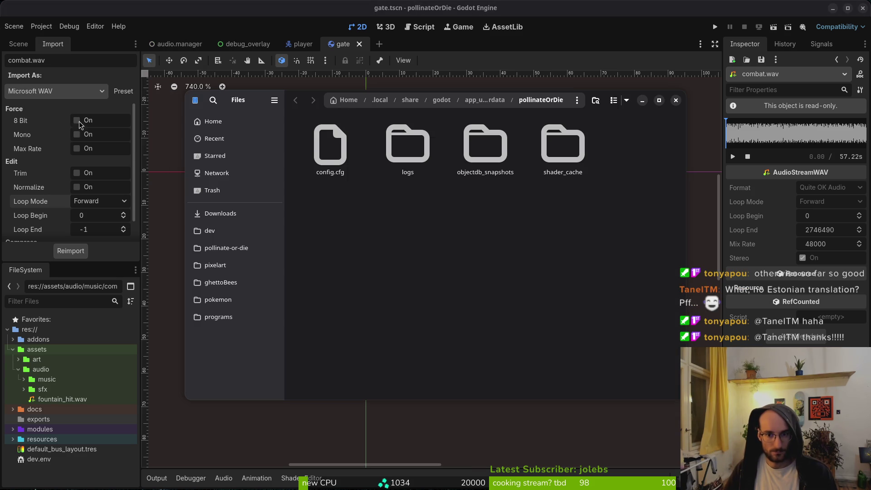
Trash all the game's saved user data.
{"action": "key", "text": "ctrl+a"}
{"action": "key", "text": "Delete"}
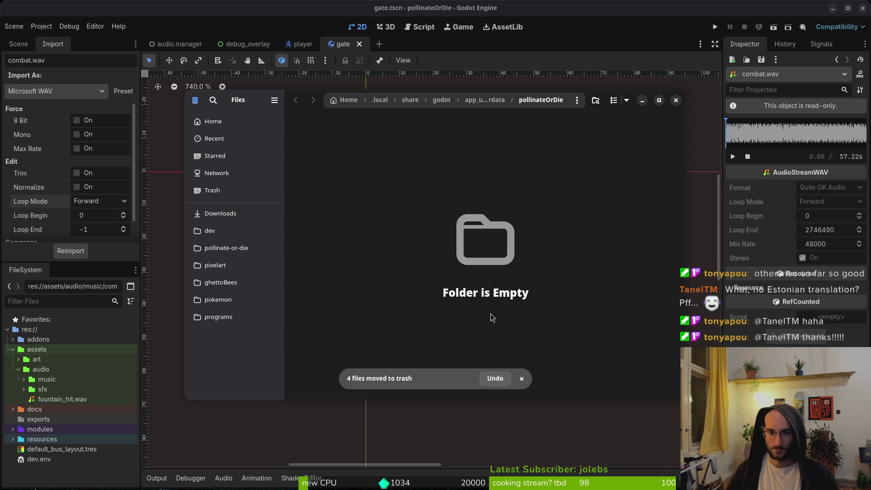
{"action": "left_click", "coordinate": [676, 100]}
In a new Files window, trash the old Linux build in pollinateBuilds/linux.
{"action": "key", "text": "super"}
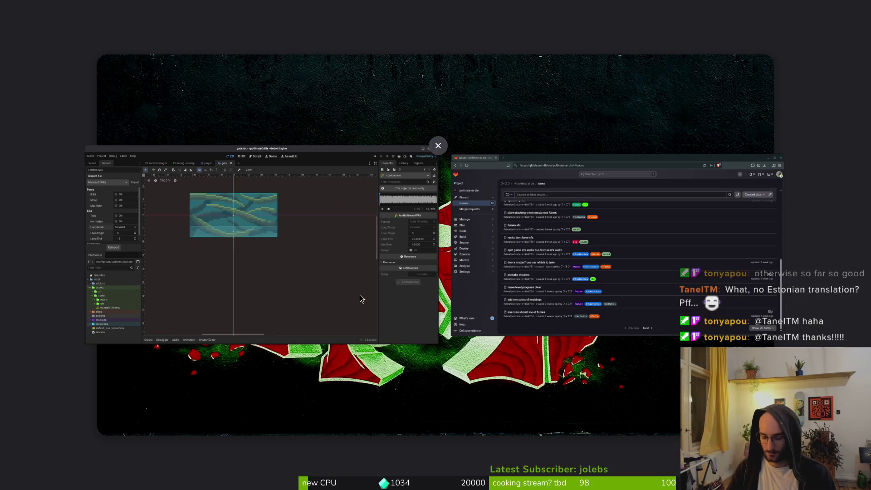
{"action": "key", "text": "super+e"}
{"action": "double_click", "coordinate": [481, 151]}
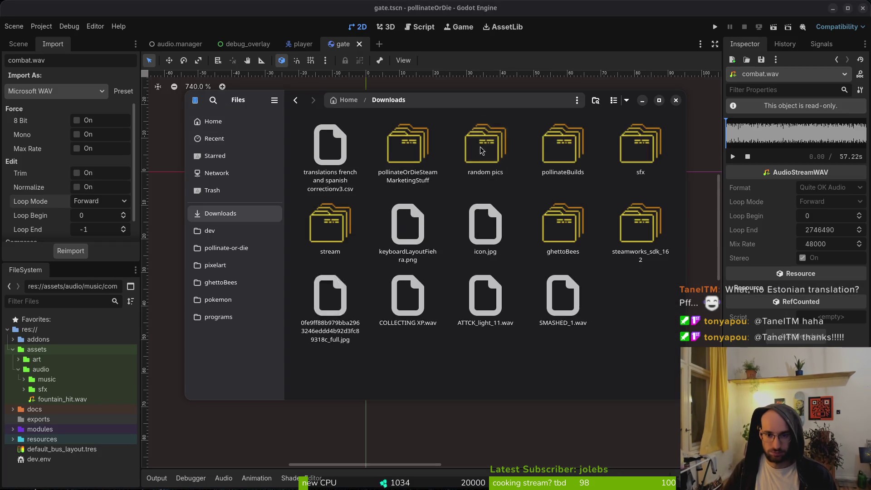
{"action": "double_click", "coordinate": [562, 149]}
{"action": "double_click", "coordinate": [330, 147]}
{"action": "key", "text": "ctrl+a"}
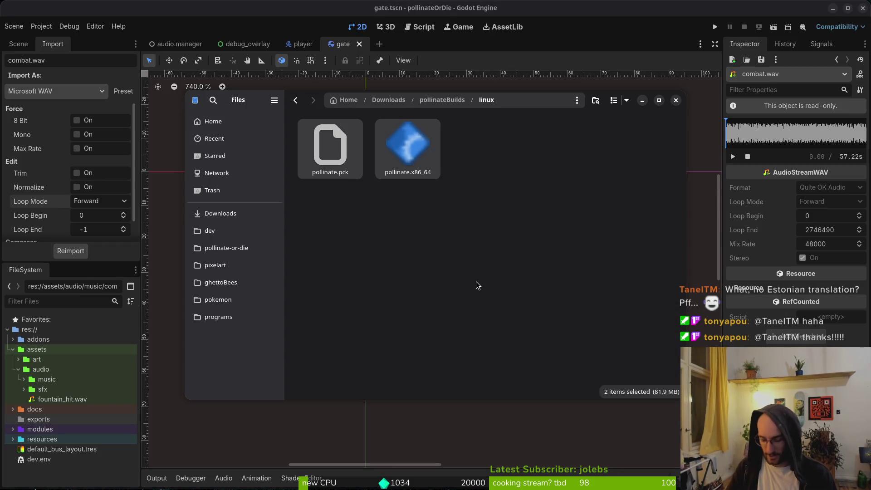
{"action": "key", "text": "Delete"}
Trash the old pollinateOrDie.app in mac and check the windows folder.
{"action": "key", "text": "alt+Up"}
{"action": "double_click", "coordinate": [389, 155]}
{"action": "key", "text": "ctrl+a"}
{"action": "key", "text": "Delete"}
{"action": "key", "text": "alt+Up"}
{"action": "key", "text": "Right"}
{"action": "key", "text": "Return"}
{"action": "key", "text": "alt+Up"}
{"action": "left_click", "coordinate": [226, 248]}
Trash the exported Windows files pollinate.exe and pollinate.pck from exports.
{"action": "key", "text": "ctrl+w"}
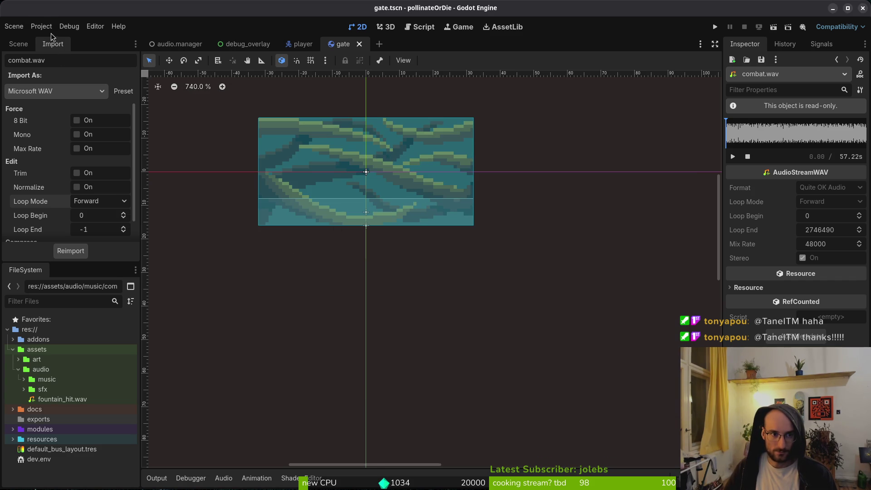
{"action": "left_click", "coordinate": [41, 26]}
{"action": "key", "text": "alt+Tab"}
{"action": "double_click", "coordinate": [407, 219]}
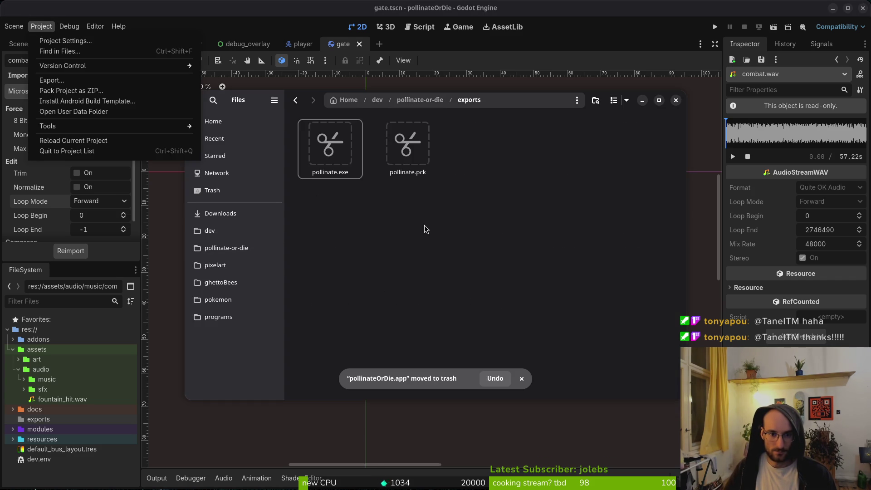
{"action": "key", "text": "ctrl+a"}
{"action": "key", "text": "Delete"}
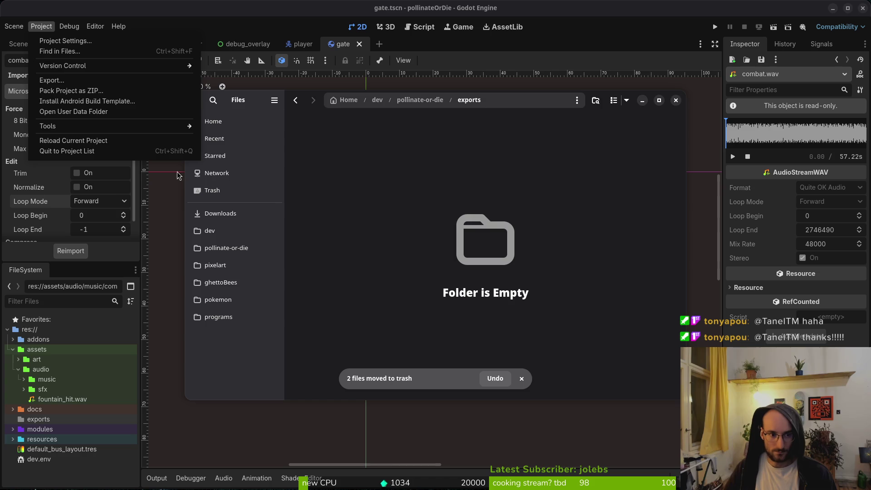
{"action": "left_click", "coordinate": [68, 80]}
Export the Linux preset as pollinate.x86_64, overwriting the existing build.
{"action": "left_click", "coordinate": [279, 147]}
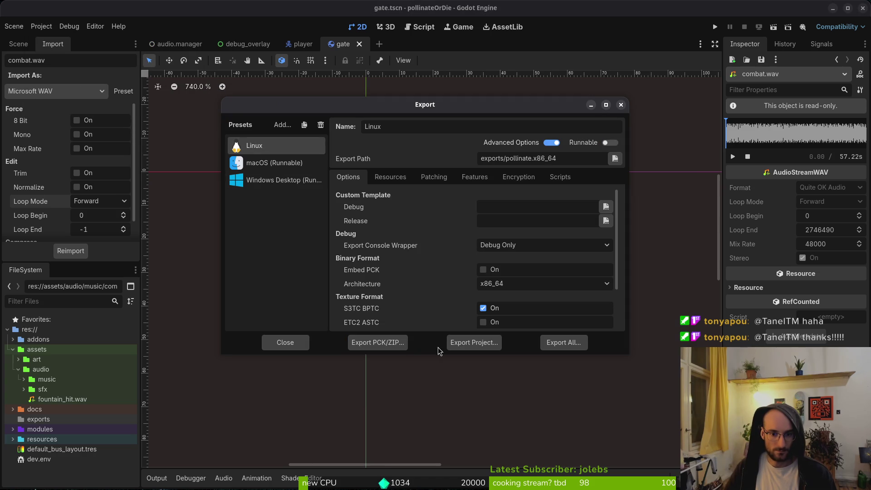
{"action": "left_click", "coordinate": [458, 344]}
{"action": "left_click", "coordinate": [526, 391]}
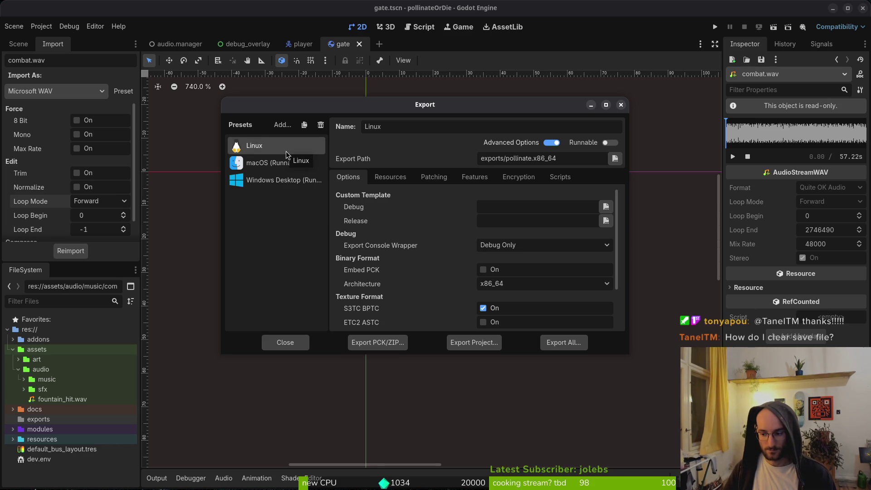
{"action": "mouse_move", "coordinate": [408, 269]}
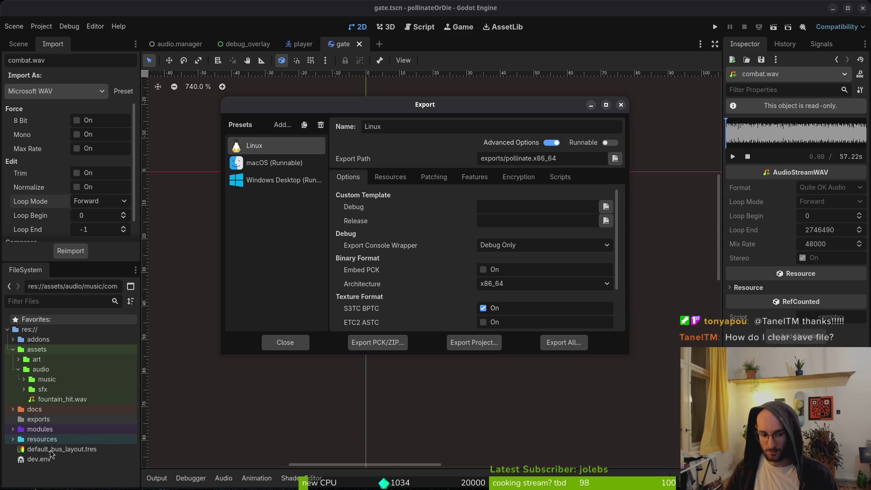
{"action": "left_click", "coordinate": [472, 341]}
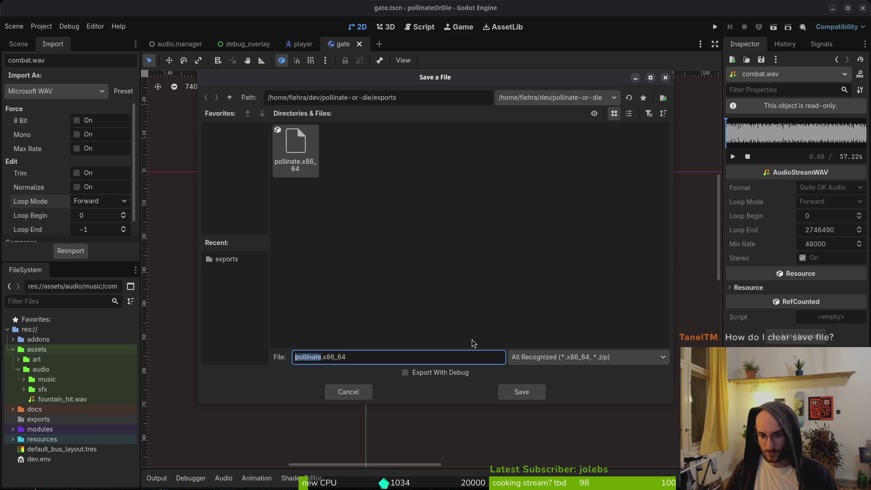
{"action": "left_click", "coordinate": [512, 394]}
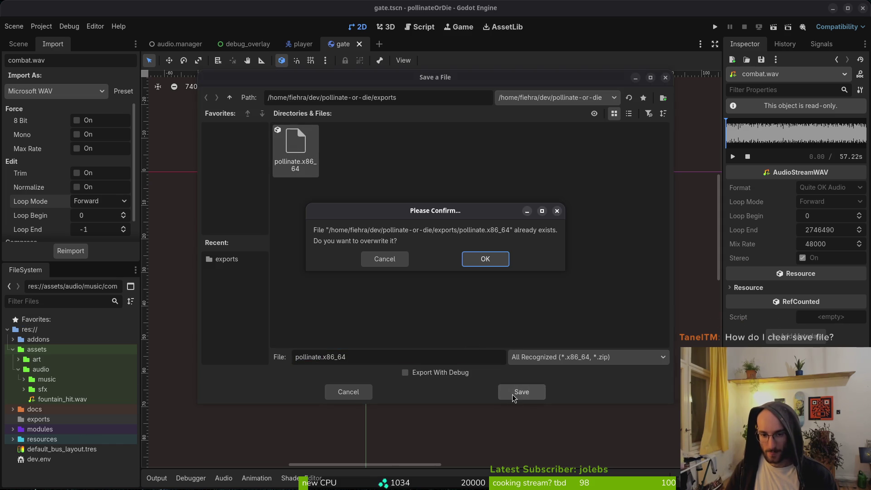
{"action": "left_click", "coordinate": [397, 259]}
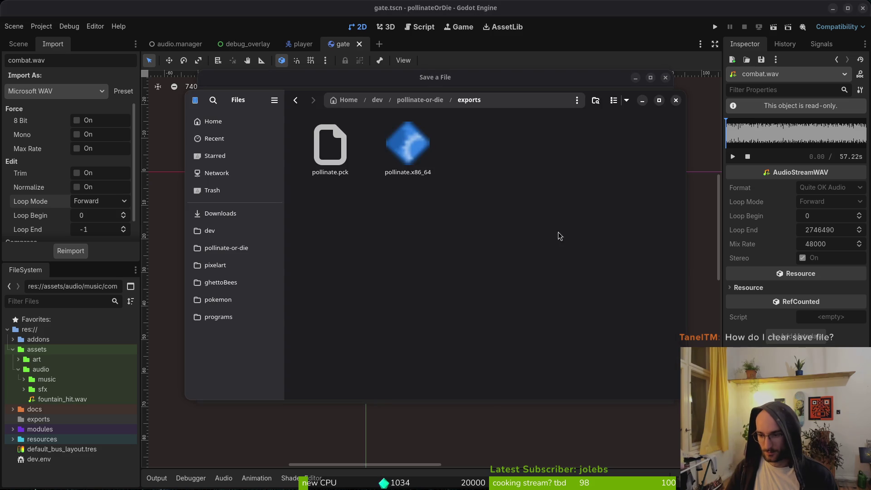
Paste the new Linux build files into the empty pollinateBuilds/linux folder.
{"action": "left_click", "coordinate": [222, 214]}
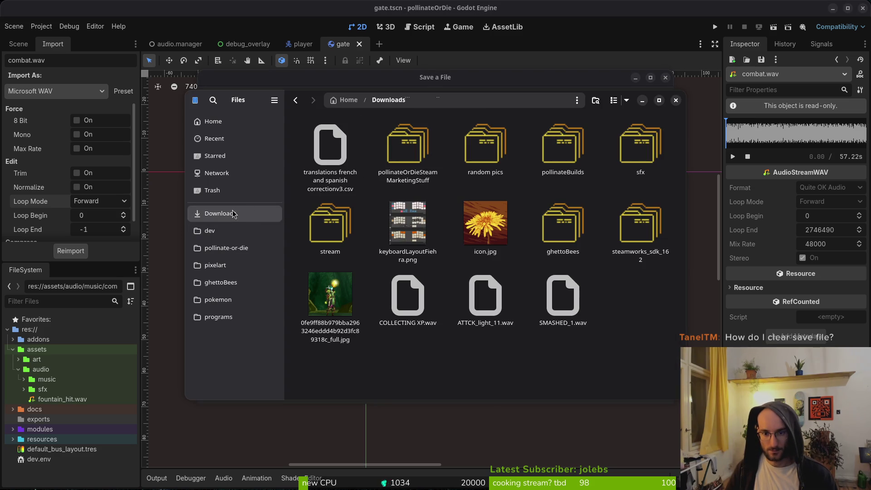
{"action": "left_click", "coordinate": [575, 151]}
{"action": "double_click", "coordinate": [558, 144]}
{"action": "double_click", "coordinate": [333, 162]}
{"action": "key", "text": "ctrl+v"}
{"action": "left_click", "coordinate": [226, 247]}
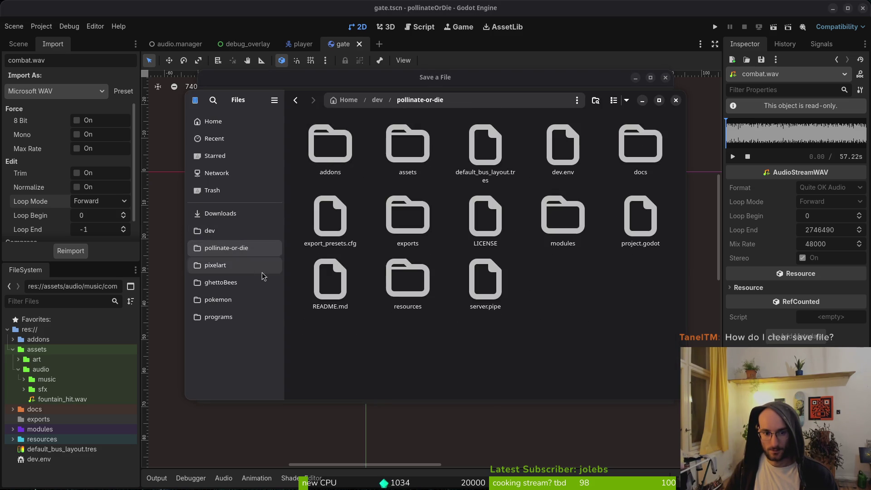
{"action": "left_click", "coordinate": [361, 244]}
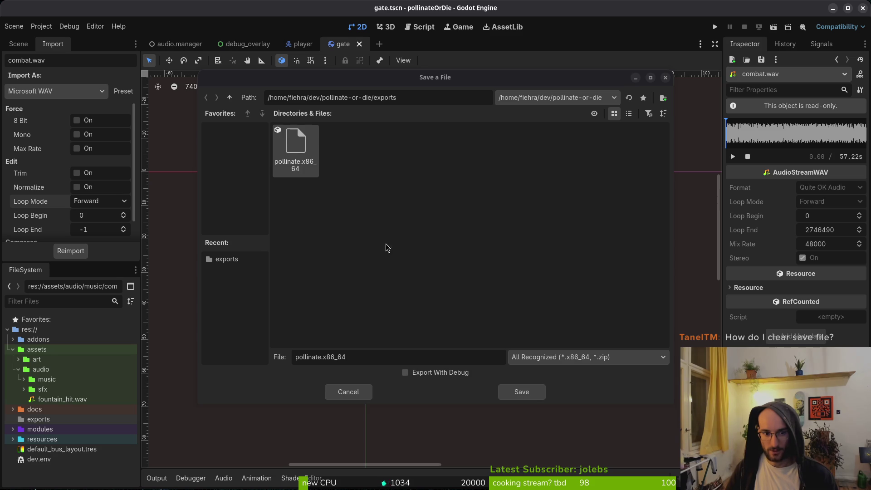
{"action": "left_click", "coordinate": [347, 395]}
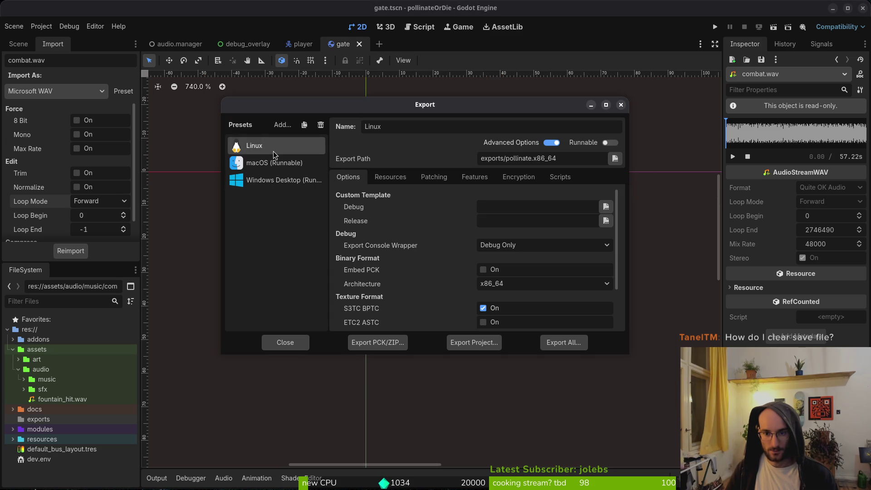
Export the macOS (Runnable) preset as exports/pollinate.zip.
{"action": "left_click", "coordinate": [293, 164]}
{"action": "left_click", "coordinate": [476, 345]}
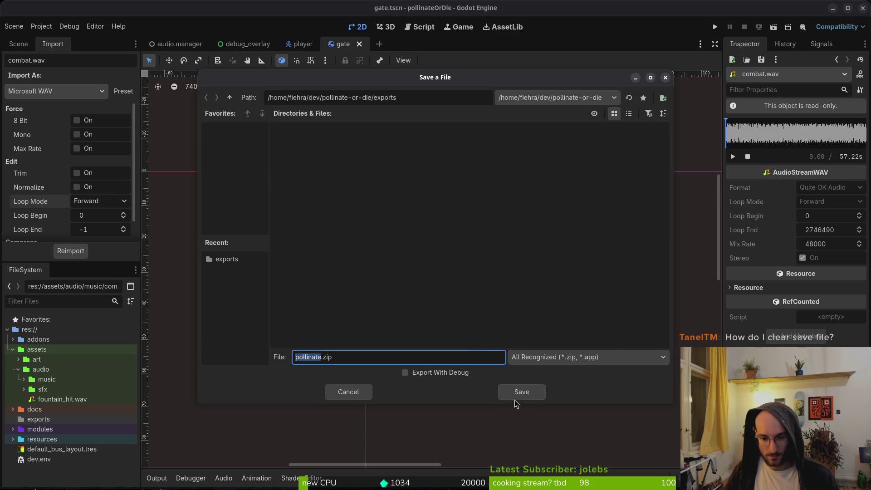
{"action": "left_click", "coordinate": [515, 390]}
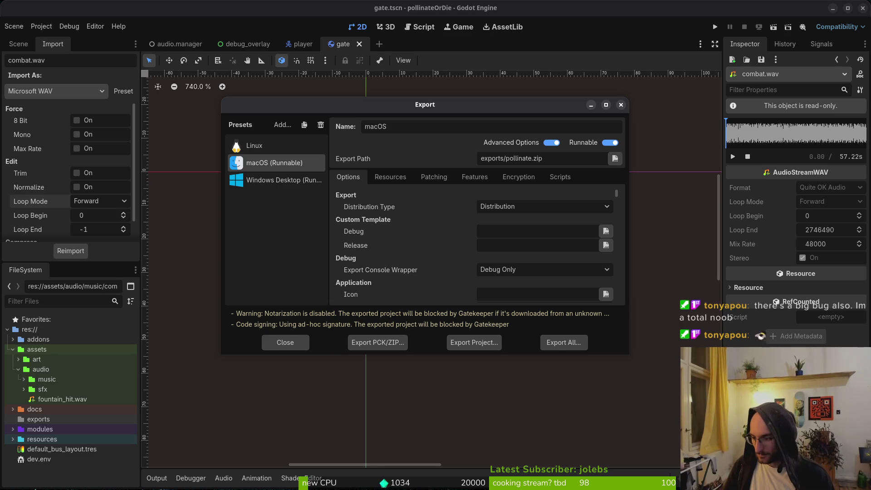
Extract pollinate.zip and move the macOS app into Downloads/pollinateBuilds/mac.
{"action": "double_click", "coordinate": [406, 218]}
{"action": "left_click", "coordinate": [330, 150]}
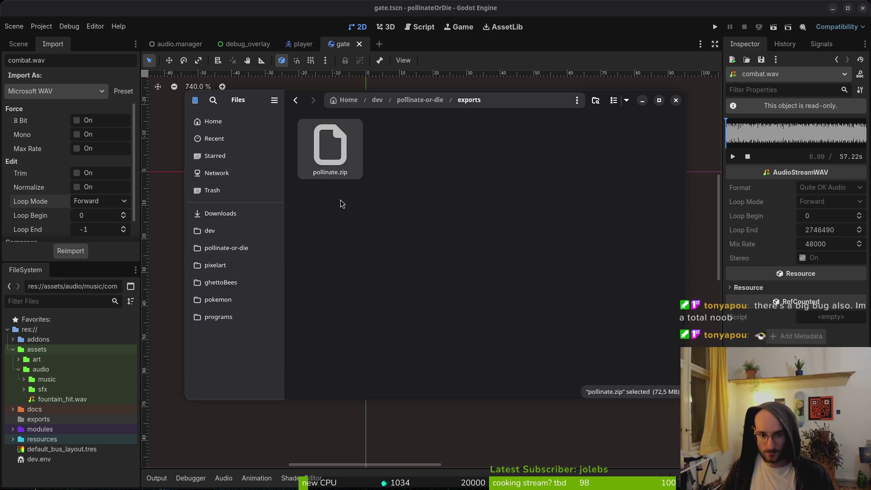
{"action": "double_click", "coordinate": [330, 149]}
{"action": "double_click", "coordinate": [330, 148]}
{"action": "key", "text": "ctrl+a"}
{"action": "key", "text": "ctrl+x"}
{"action": "left_click", "coordinate": [220, 213]}
{"action": "double_click", "coordinate": [583, 167]}
{"action": "double_click", "coordinate": [398, 144]}
{"action": "key", "text": "ctrl+v"}
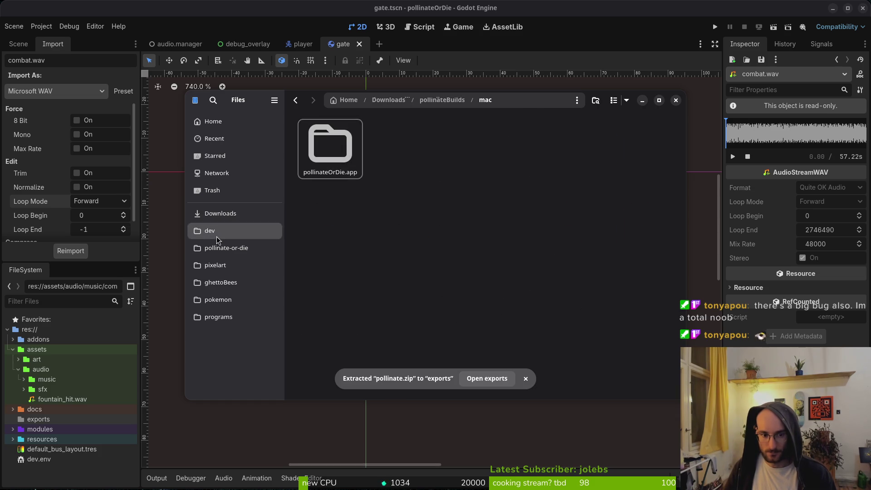
Trash the extracted folder and pollinate.zip left in the project's exports folder.
{"action": "left_click", "coordinate": [278, 249]}
{"action": "double_click", "coordinate": [407, 218]}
{"action": "key", "text": "ctrl+a"}
{"action": "key", "text": "Delete"}
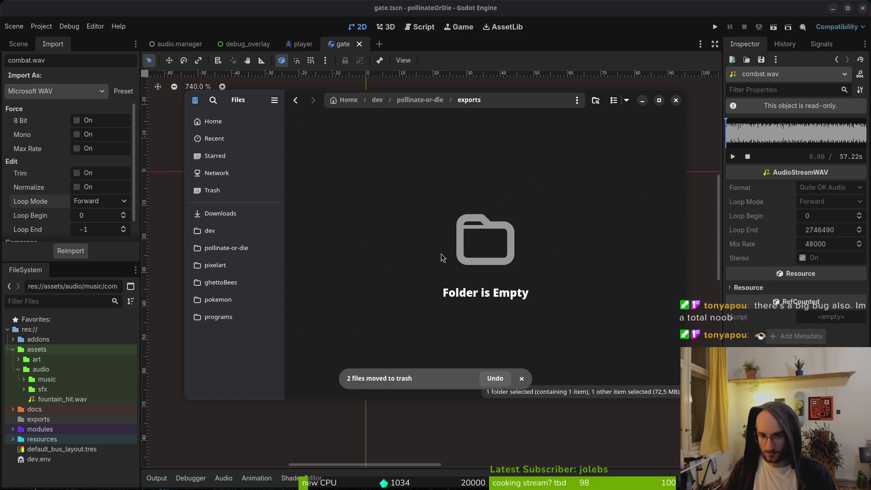
Export the Windows Desktop preset as pollinate.exe.
{"action": "key", "text": "alt+Tab"}
{"action": "left_click", "coordinate": [285, 181]}
{"action": "left_click", "coordinate": [478, 349]}
{"action": "left_click", "coordinate": [525, 385]}
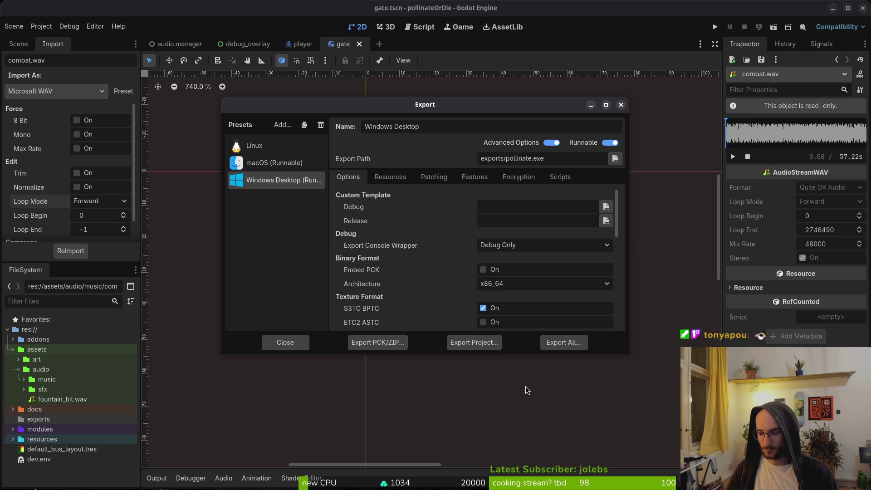
Move pollinate.exe and pollinate.pck into pollinateBuilds/windows and close the export window.
{"action": "key", "text": "alt+Tab"}
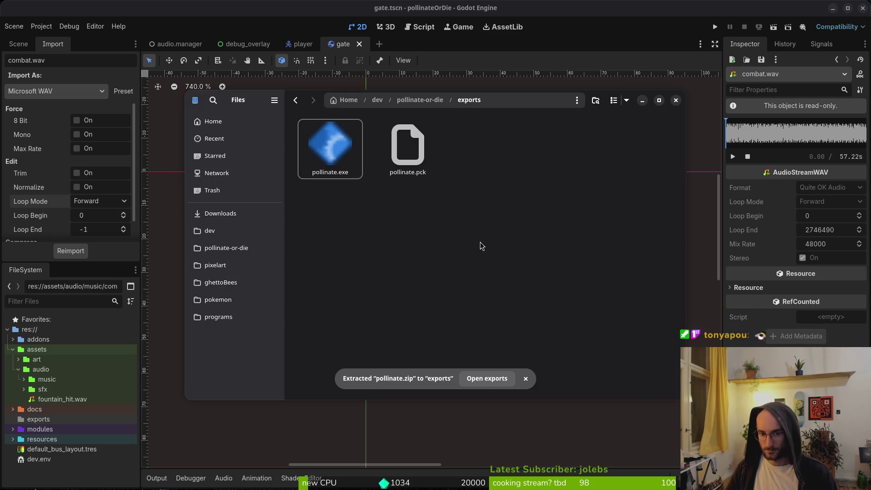
{"action": "left_click", "coordinate": [226, 248]}
{"action": "double_click", "coordinate": [421, 218]}
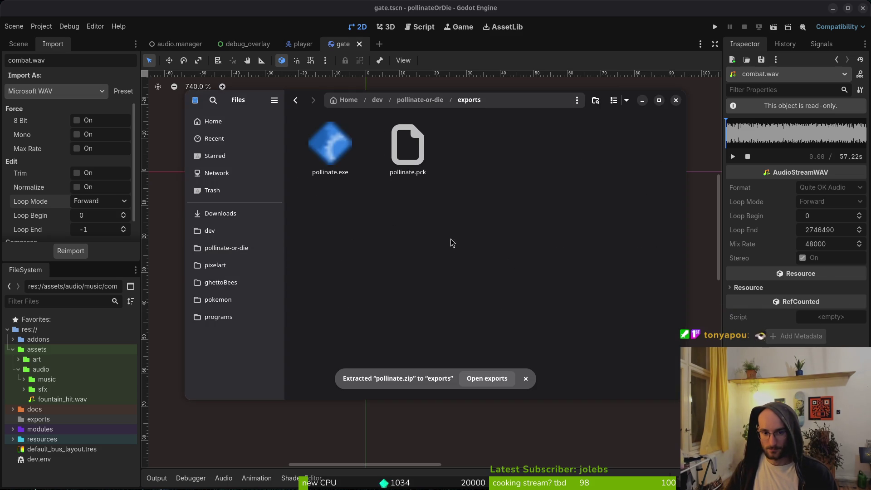
{"action": "left_click", "coordinate": [220, 213]}
{"action": "double_click", "coordinate": [567, 147]}
{"action": "double_click", "coordinate": [474, 147]}
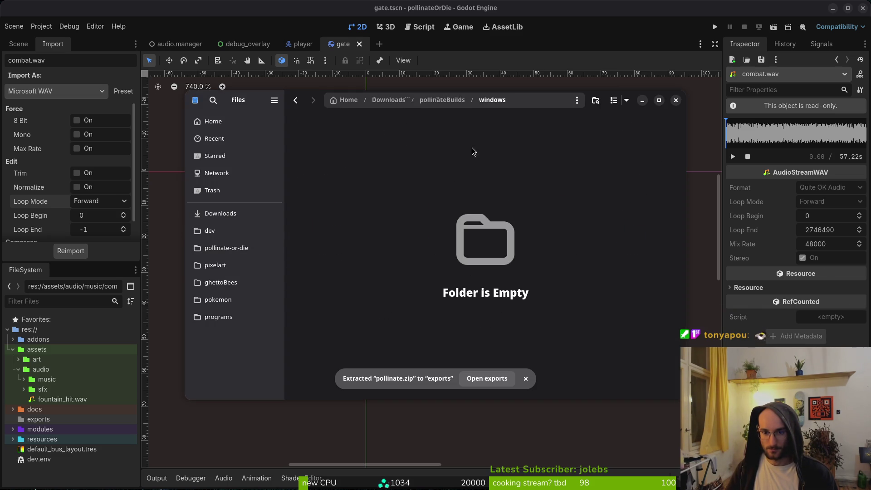
{"action": "left_click", "coordinate": [641, 100]}
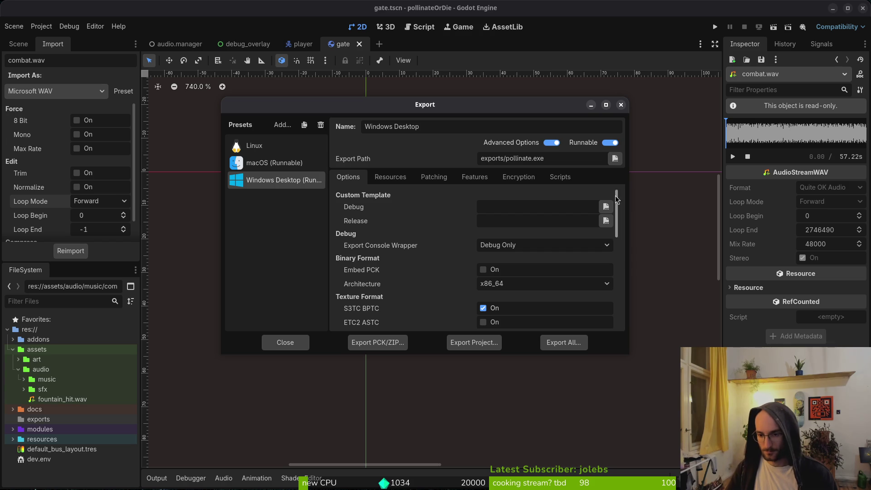
{"action": "left_click", "coordinate": [621, 106]}
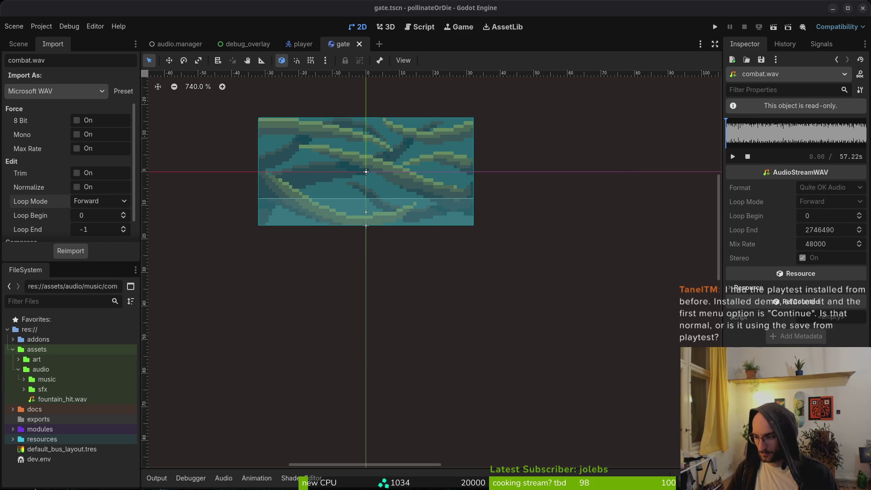
Switch from Godot to the browser's pollinate or die GitLab issues page.
{"action": "key", "text": "alt+Tab"}
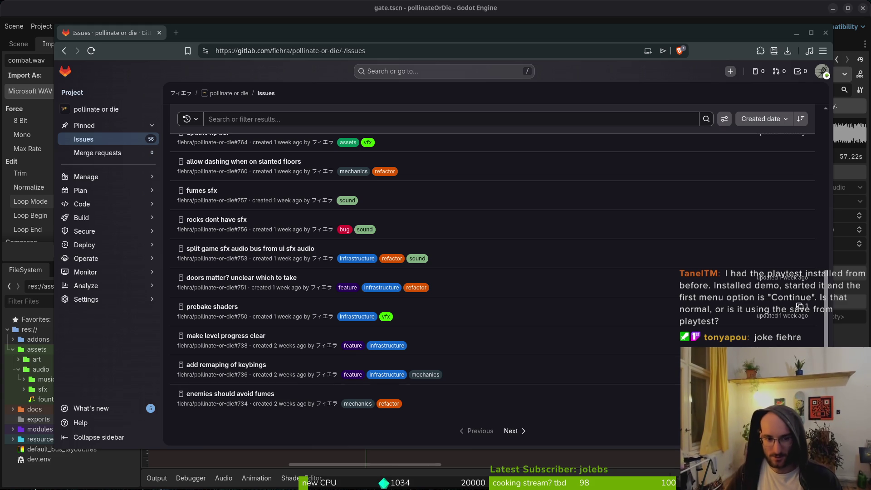
Scroll the GitLab issues list up to the Open tab, then return to Godot.
{"action": "scroll", "coordinate": [366, 224], "scroll_direction": "up", "scroll_amount": 5}
{"action": "scroll", "coordinate": [367, 224], "scroll_direction": "up", "scroll_amount": 2}
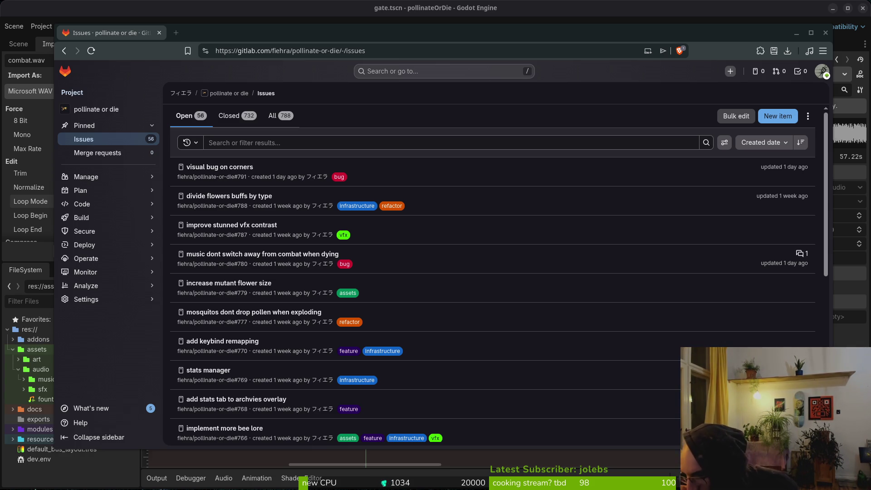
{"action": "key", "text": "alt+Tab"}
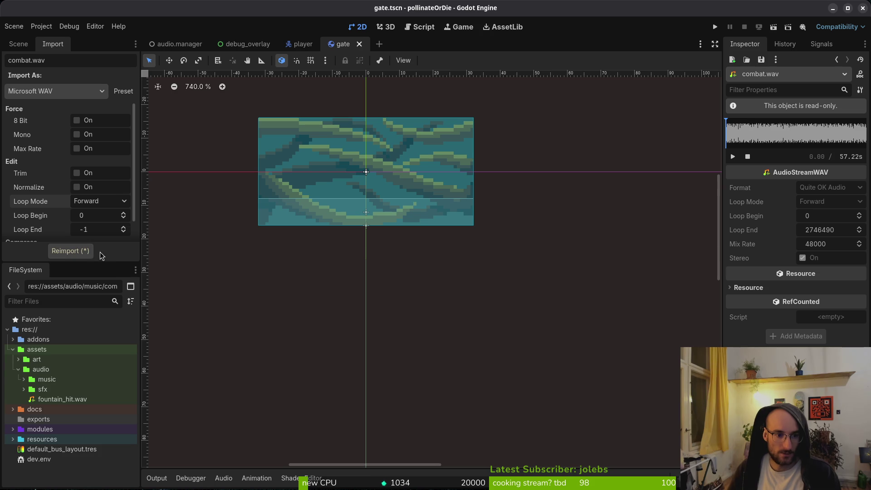
Close Godot, reopen pollinateOrDie from the Project Manager, then close the editor again.
{"action": "left_click", "coordinate": [862, 8]}
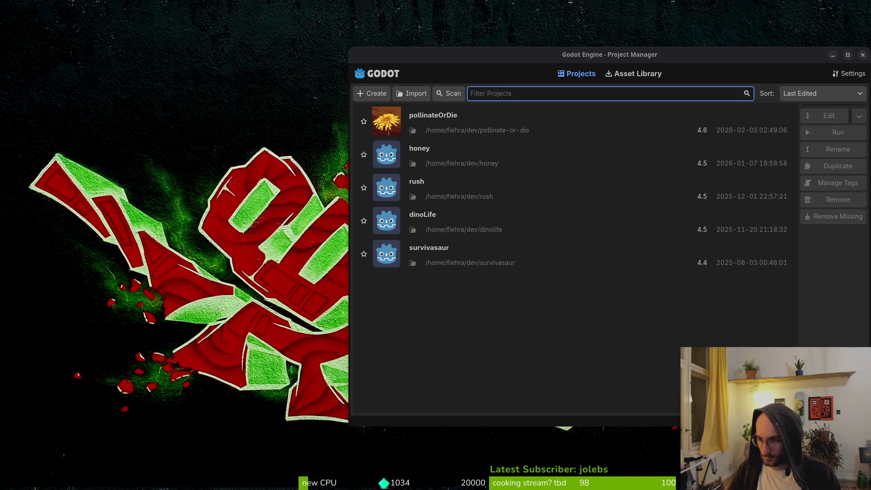
{"action": "double_click", "coordinate": [486, 128]}
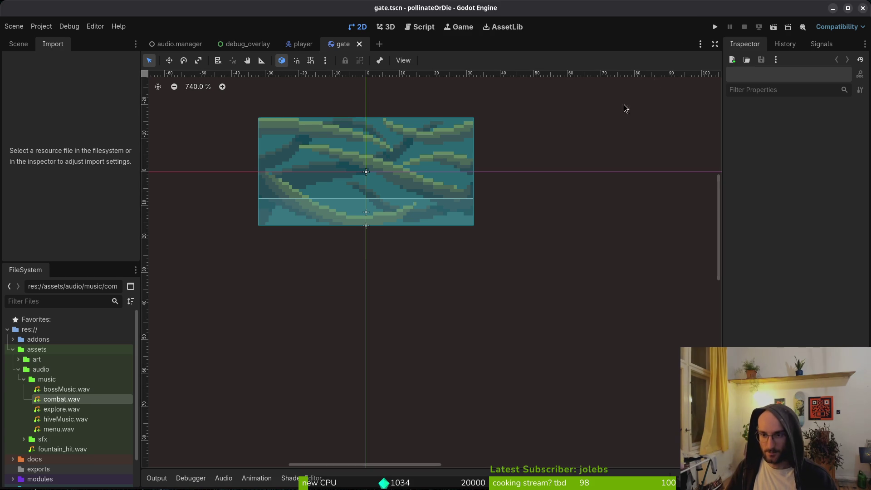
{"action": "left_click", "coordinate": [861, 9]}
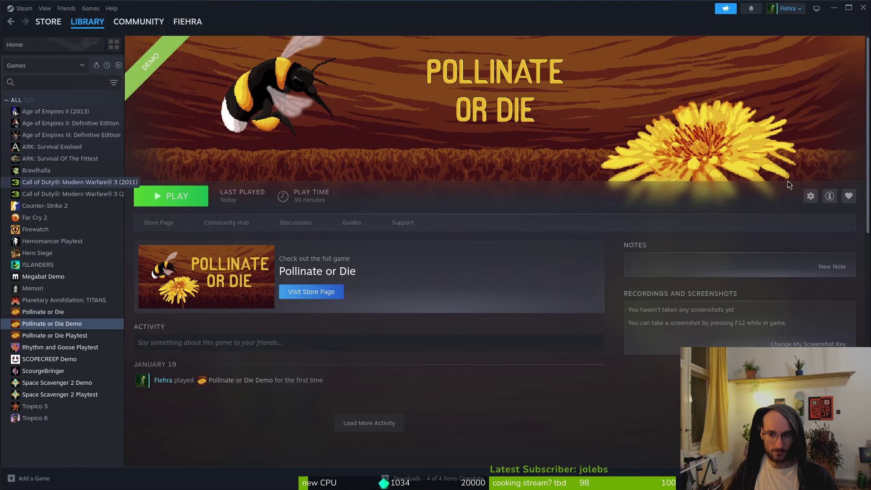
Open the Pollinate or Die Demo's Properties window from its gear menu in Steam.
{"action": "left_click", "coordinate": [832, 254]}
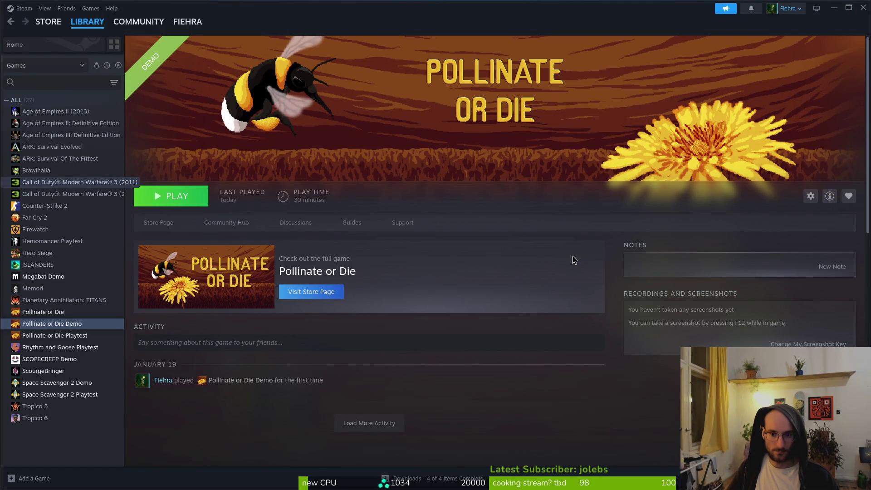
{"action": "left_click", "coordinate": [830, 196]}
{"action": "left_click", "coordinate": [810, 196]}
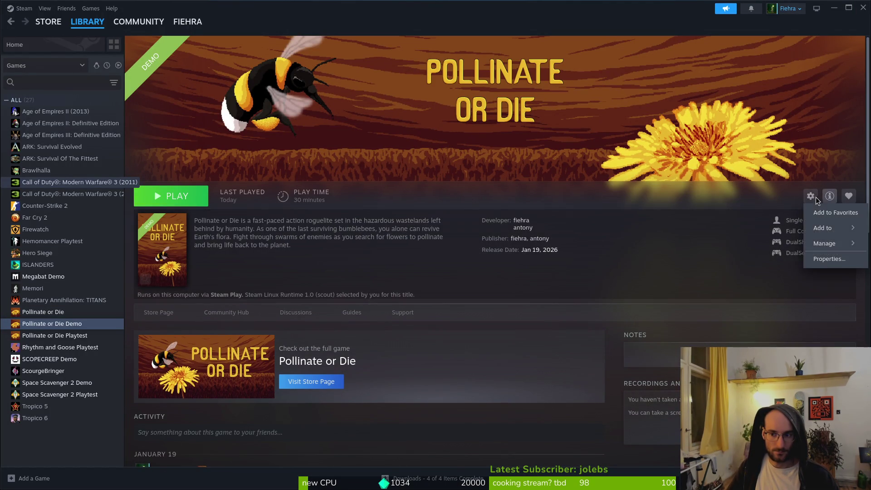
{"action": "left_click", "coordinate": [832, 262]}
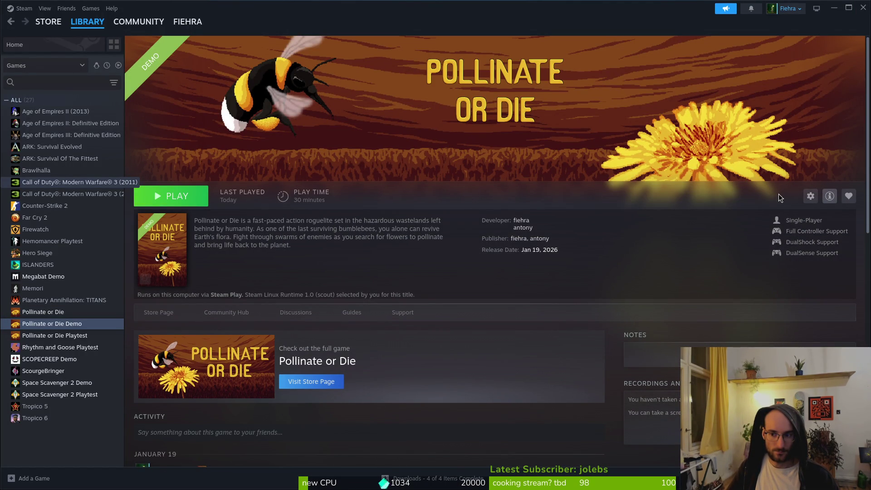
{"action": "left_click", "coordinate": [828, 198]}
{"action": "left_click", "coordinate": [810, 196]}
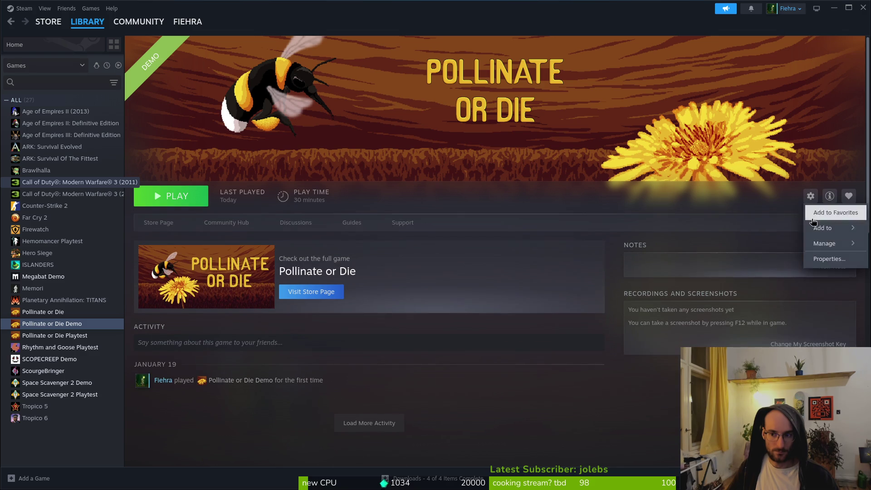
{"action": "left_click", "coordinate": [822, 257]}
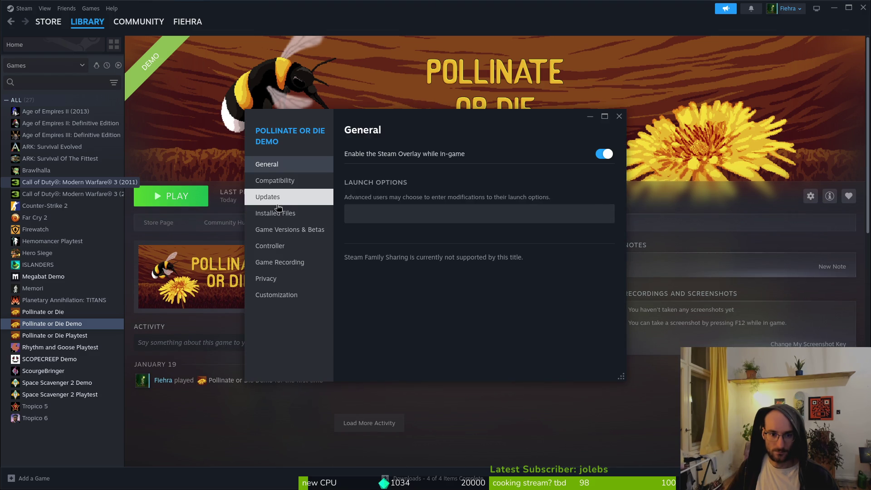
Verify integrity of the demo's installed files, then launch it with PLAY.
{"action": "left_click", "coordinate": [282, 213]}
{"action": "left_click", "coordinate": [581, 214]}
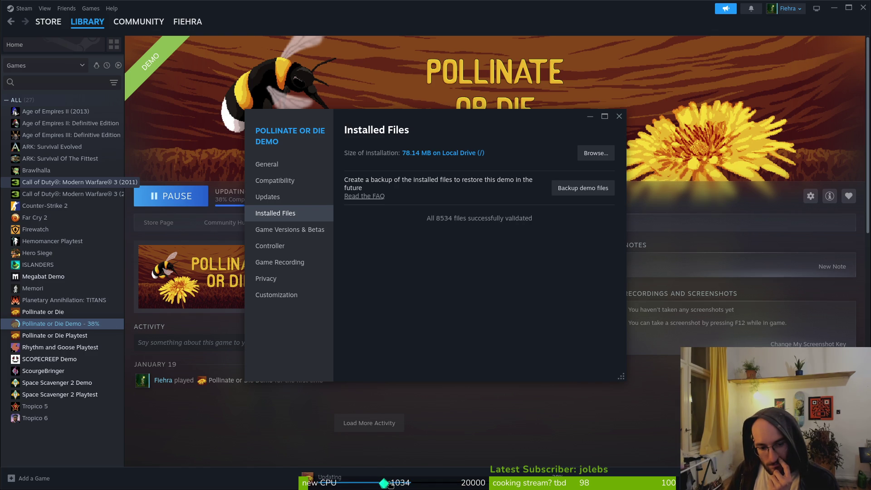
{"action": "left_click", "coordinate": [463, 440]}
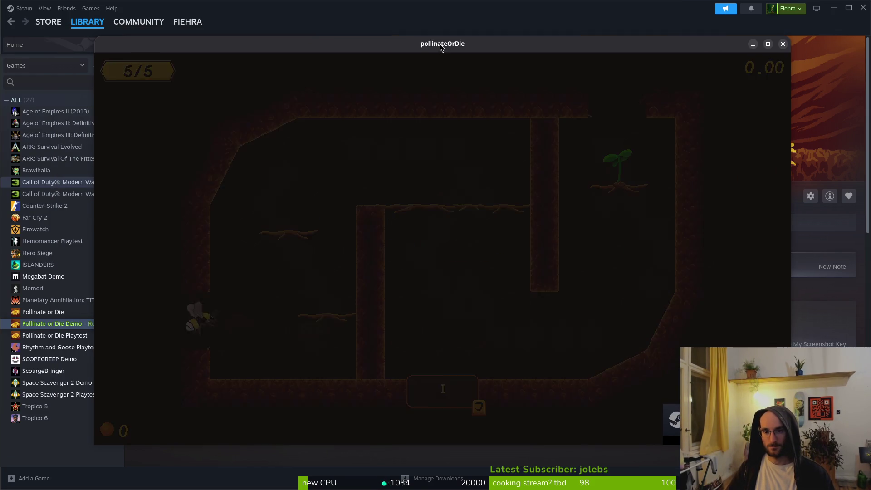
Fly the bee over the pillar and flower and out the flower room's top opening.
{"action": "key", "text": "space"}
{"action": "key", "text": "Right"}
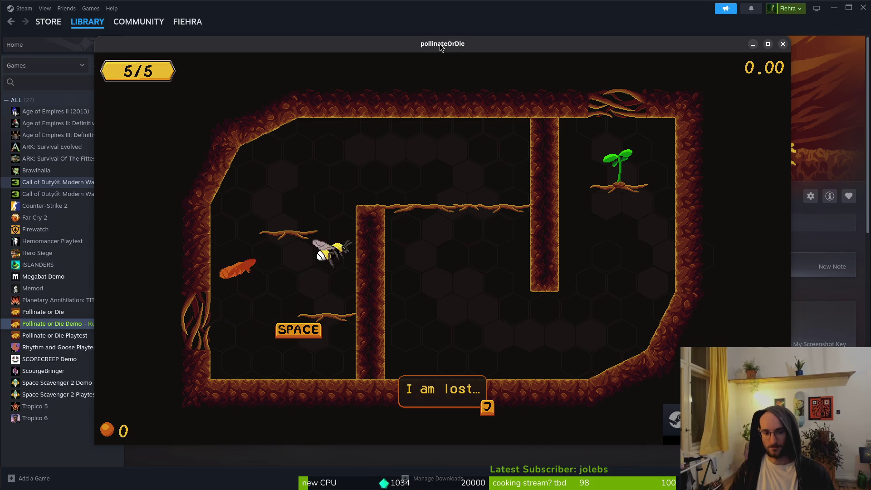
{"action": "key", "text": "Right"}
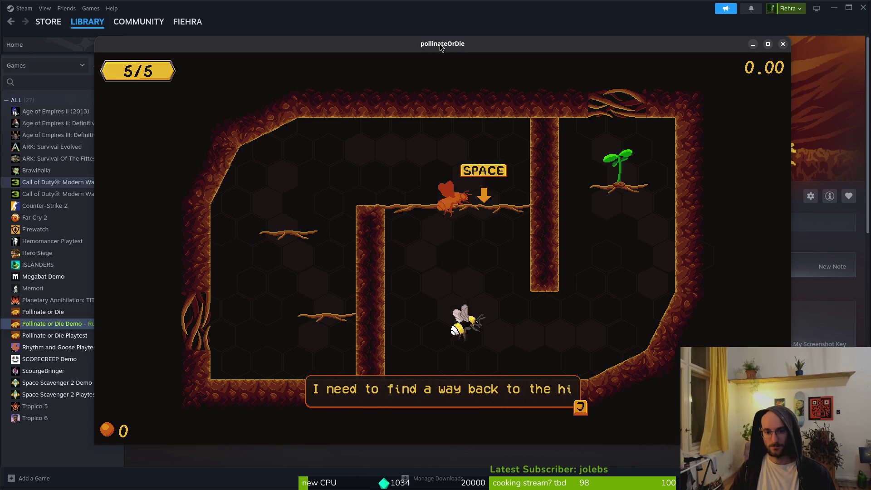
{"action": "key", "text": "space"}
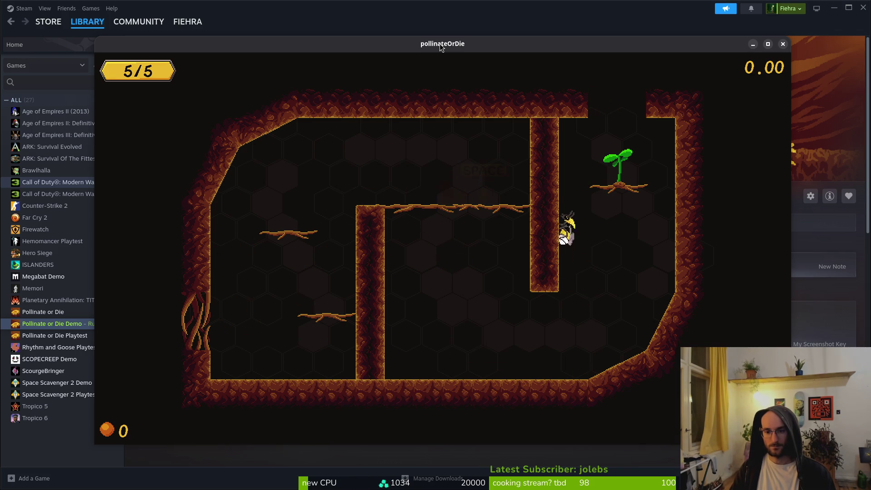
{"action": "key", "text": "Right"}
{"action": "key", "text": "space"}
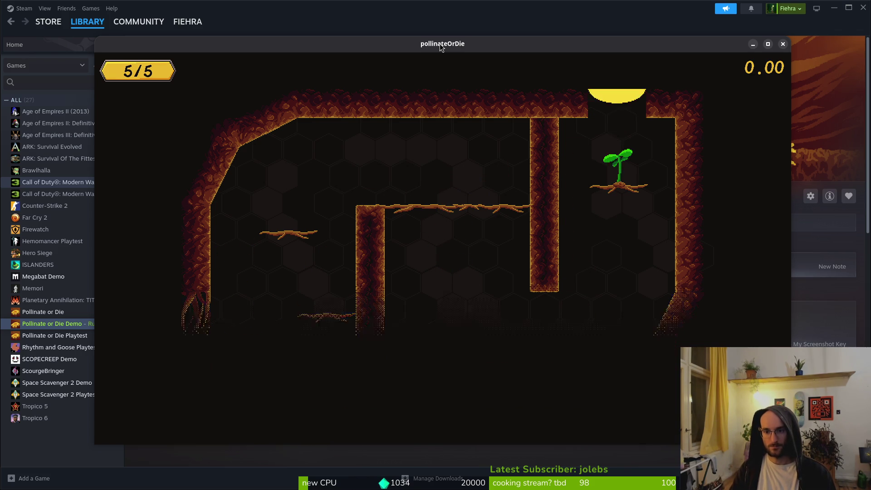
{"action": "key", "text": "space"}
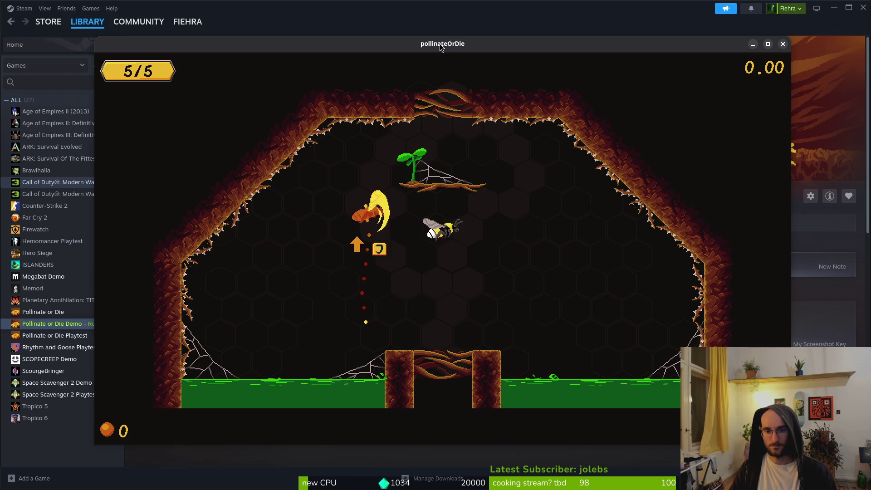
{"action": "key", "text": "space"}
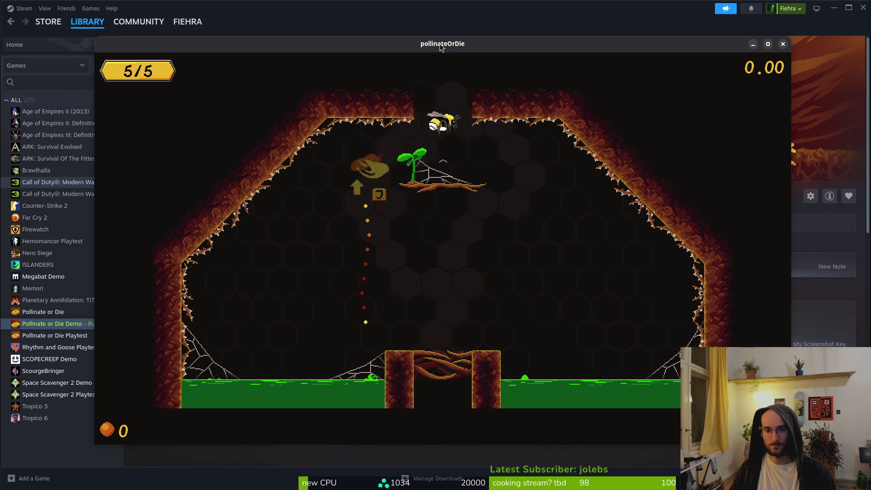
Cross the moth room collecting 8 pollen and reach the weak bee's room.
{"action": "key", "text": "Right"}
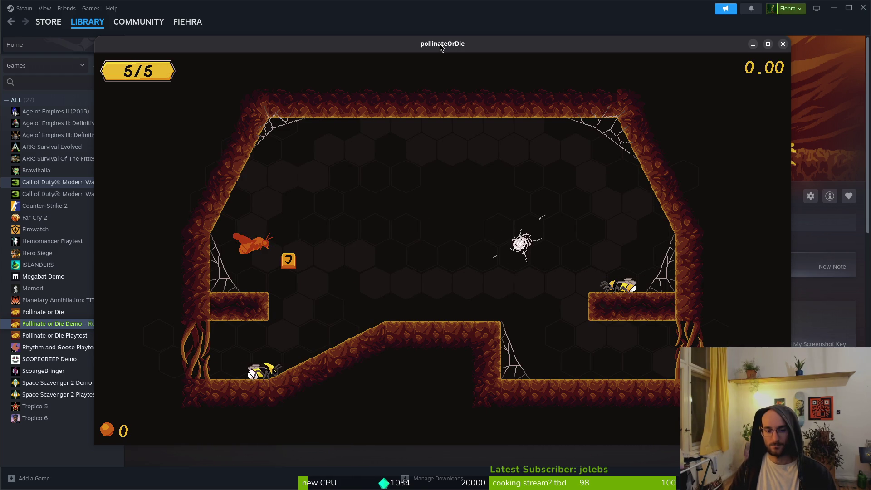
{"action": "key", "text": "Right"}
{"action": "key", "text": "space"}
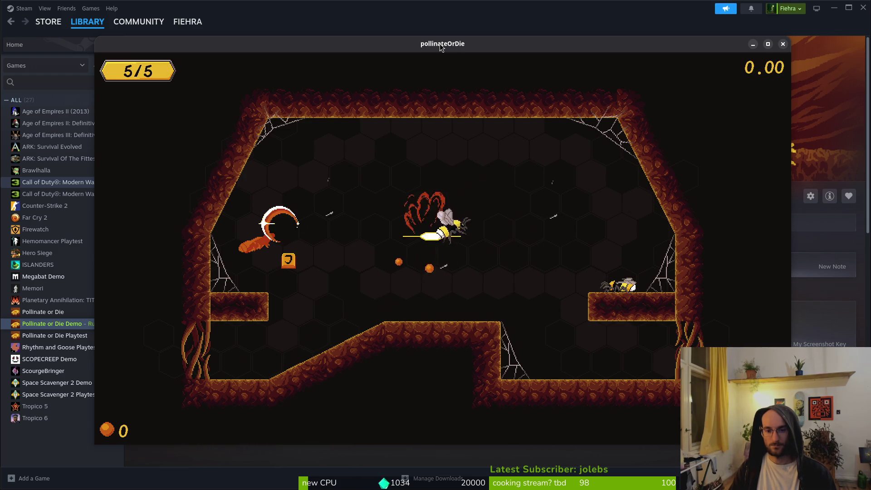
{"action": "key", "text": "Left"}
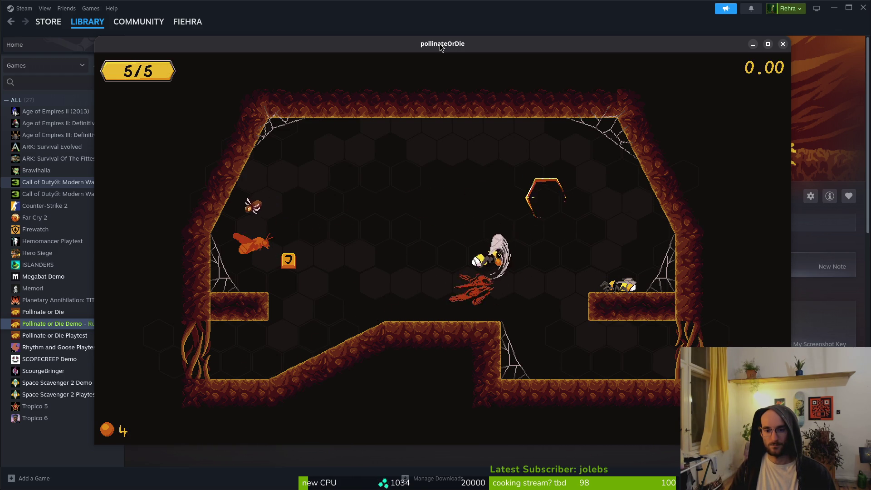
{"action": "key", "text": "Left"}
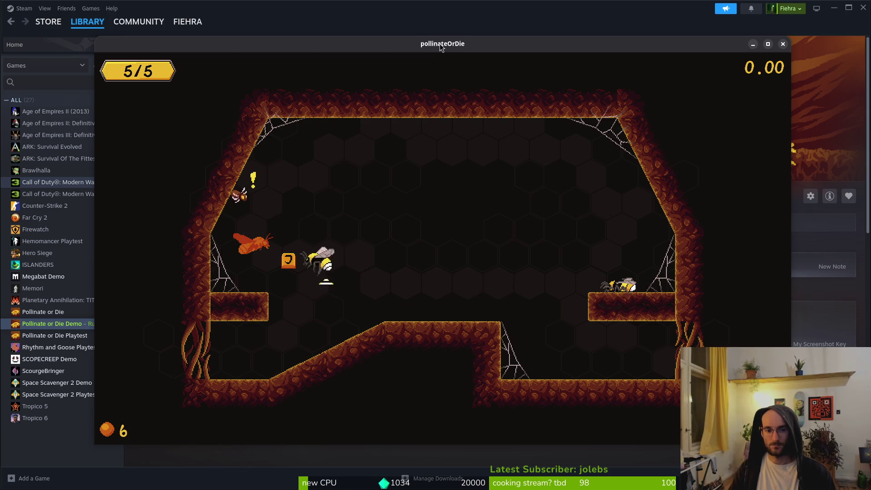
{"action": "key", "text": "space"}
{"action": "key", "text": "Right"}
{"action": "key", "text": "space"}
{"action": "key", "text": "Right"}
{"action": "key", "text": "Right"}
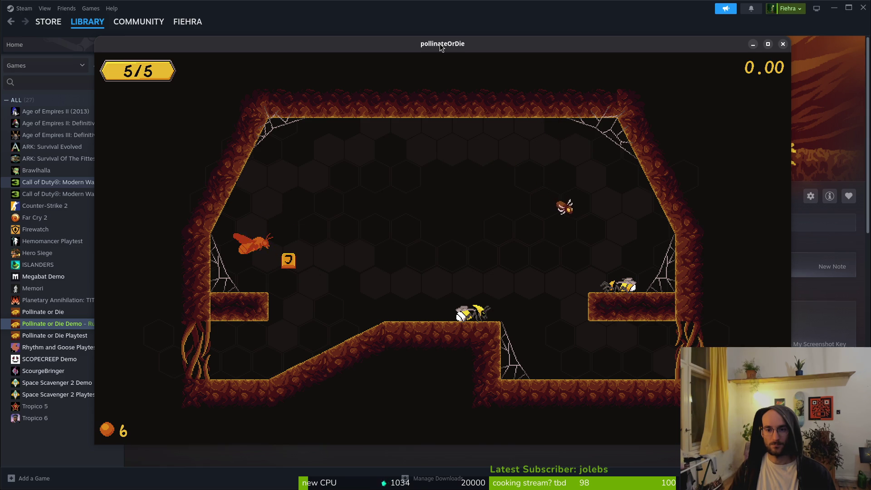
{"action": "key", "text": "Right"}
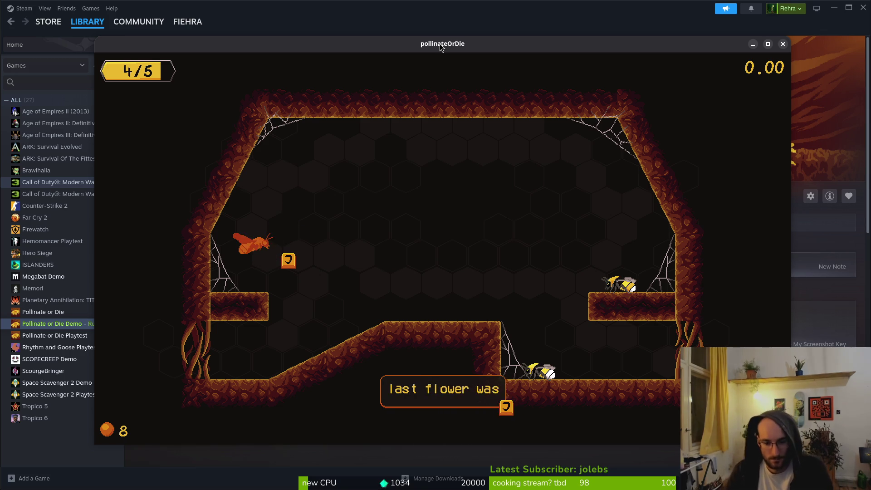
{"action": "key", "text": "Left"}
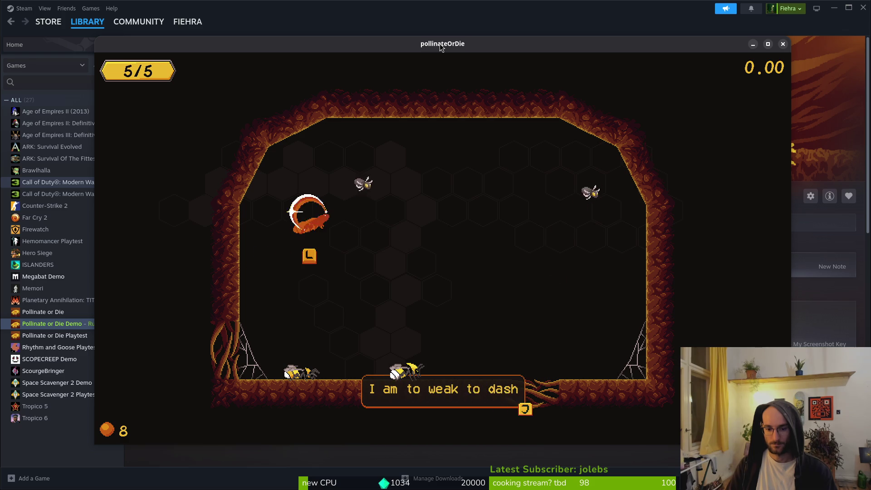
Close the weak bee's plea and start knocking back the larva.
{"action": "key", "text": "j"}
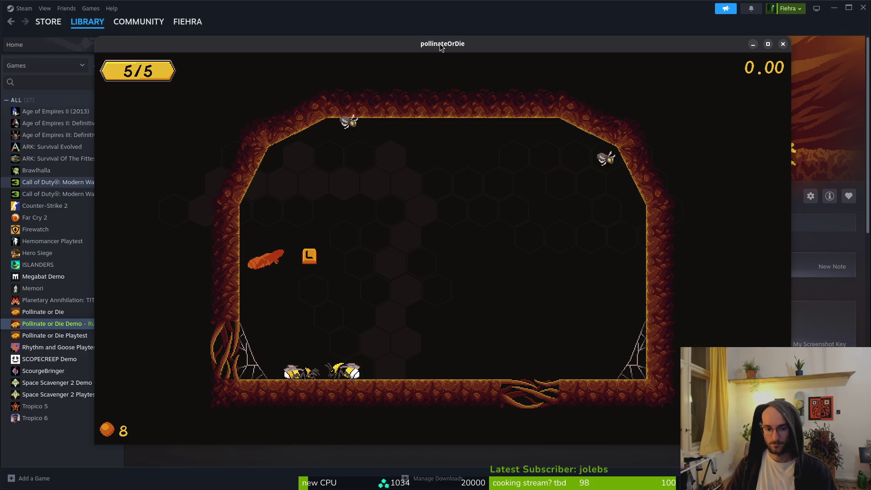
{"action": "key", "text": "space"}
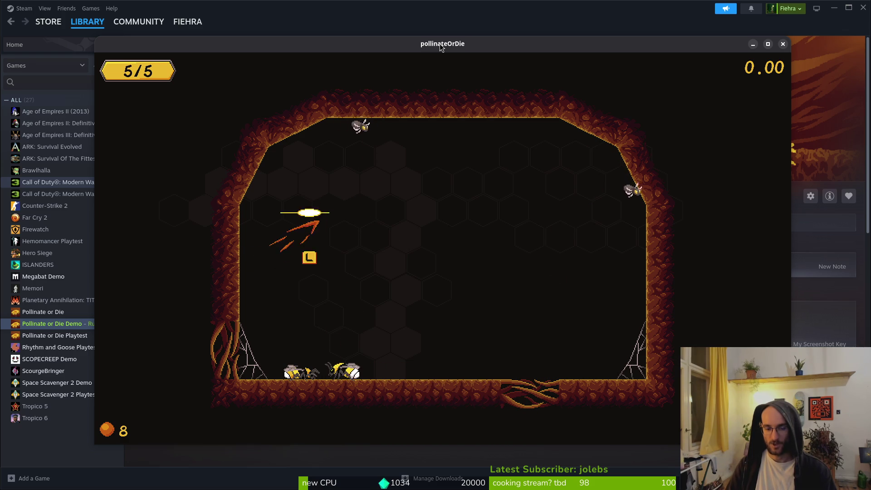
{"action": "key", "text": "j"}
{"action": "key", "text": "space"}
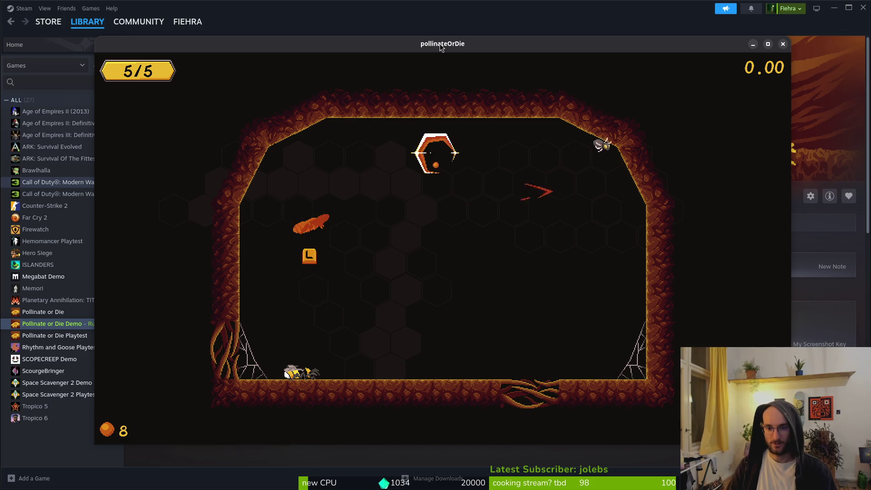
{"action": "key", "text": "j"}
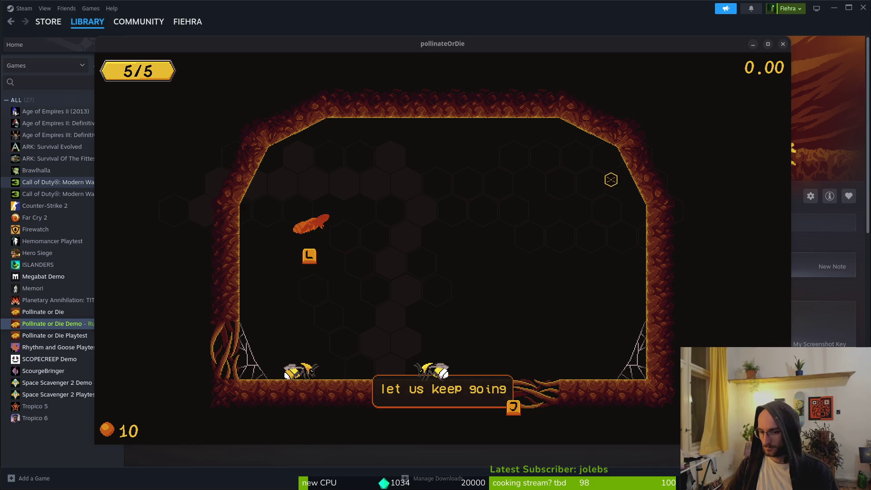
Keep slashing the larva to reach 10 pollen, then head to the floor gap.
{"action": "key", "text": "l"}
{"action": "key", "text": "j"}
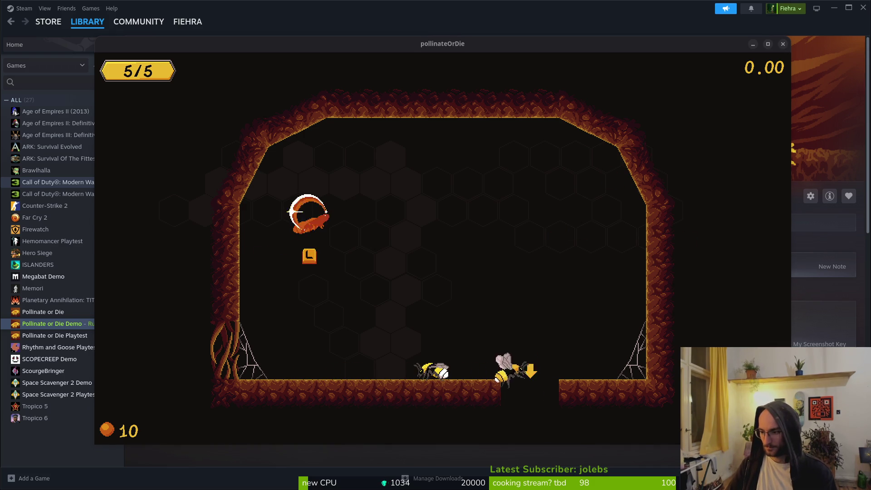
{"action": "key", "text": "l"}
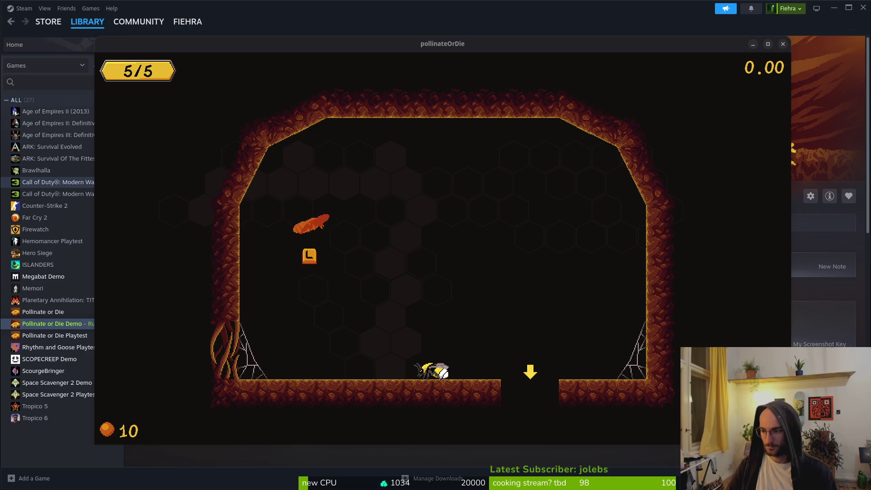
{"action": "key", "text": "l"}
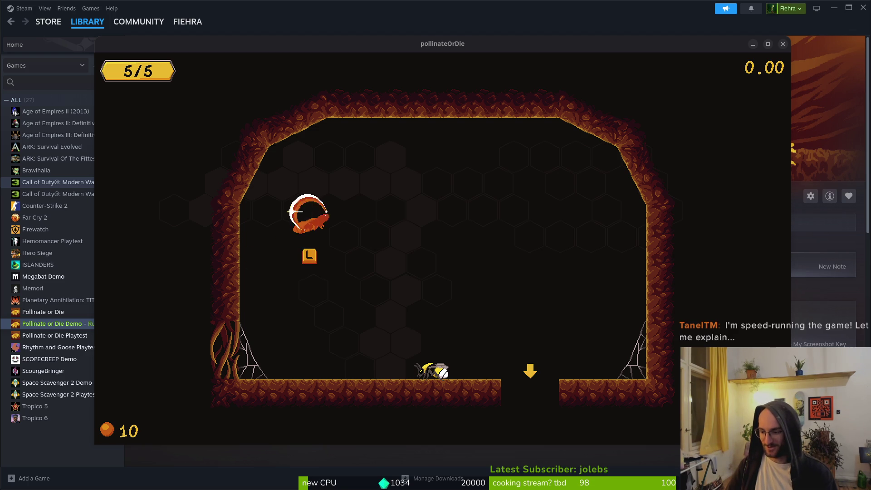
{"action": "key", "text": "l"}
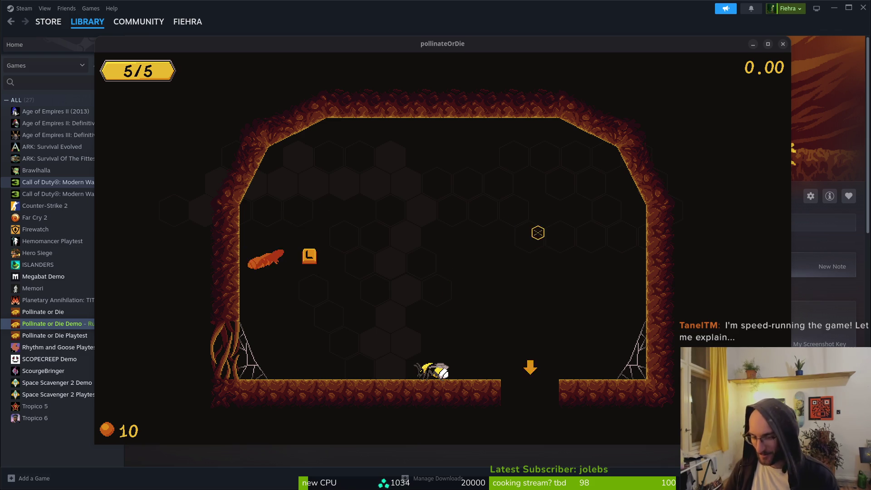
{"action": "left_click", "coordinate": [504, 223]}
{"action": "key", "text": "l"}
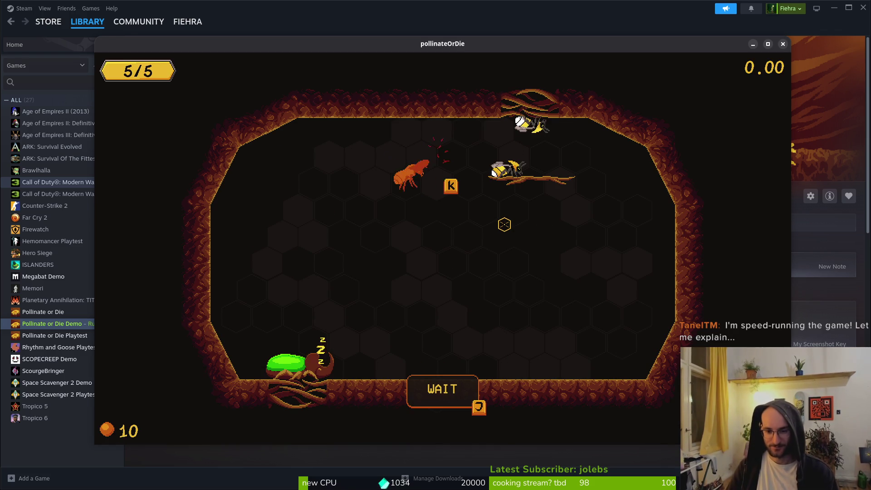
Read the beetle weakness hint, stun and defeat the rhino beetle for 50 pollen.
{"action": "key", "text": "j"}
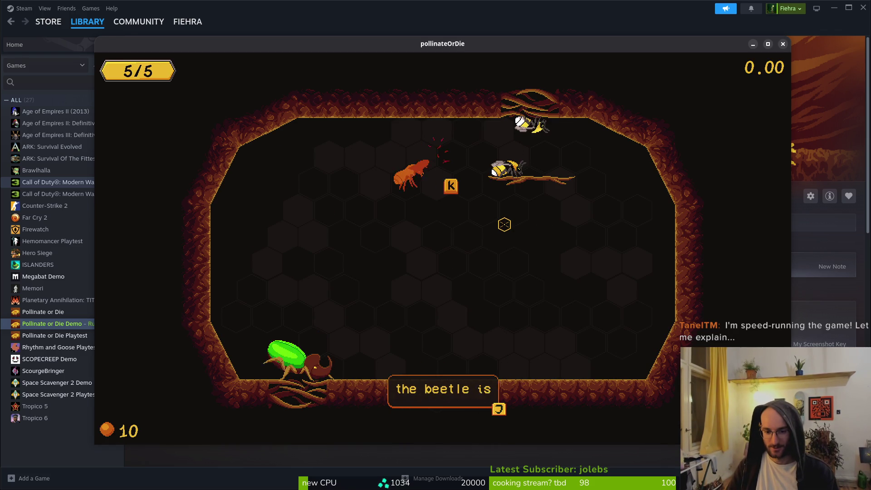
{"action": "key", "text": "j"}
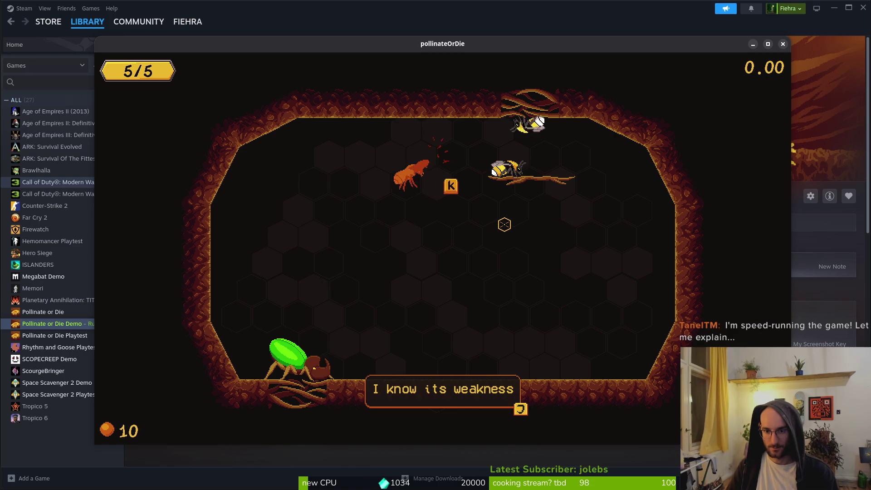
{"action": "key", "text": "j"}
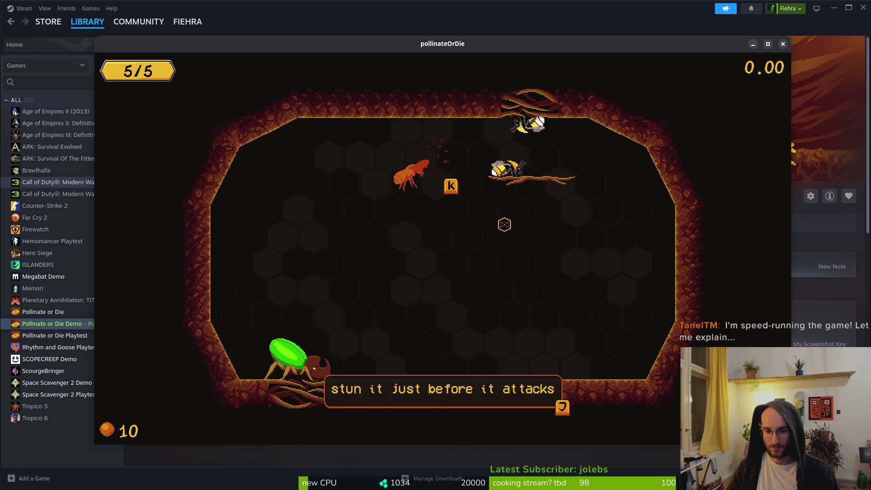
{"action": "key", "text": "j"}
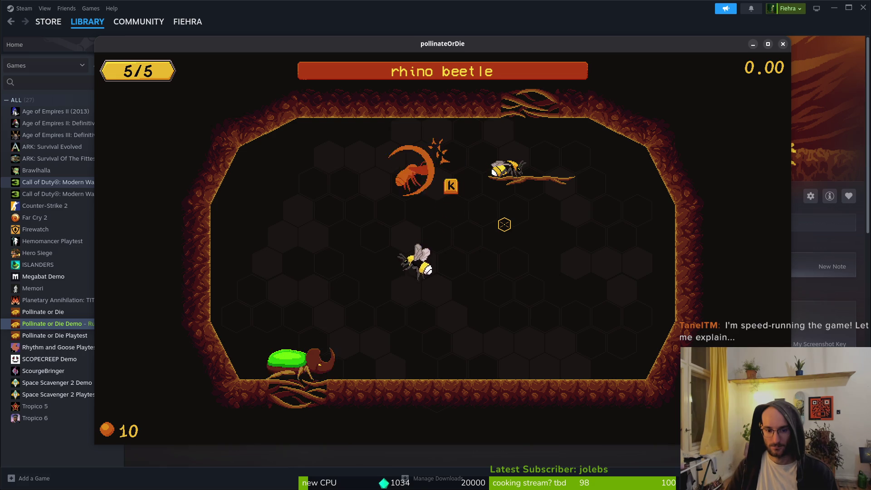
{"action": "key", "text": "j"}
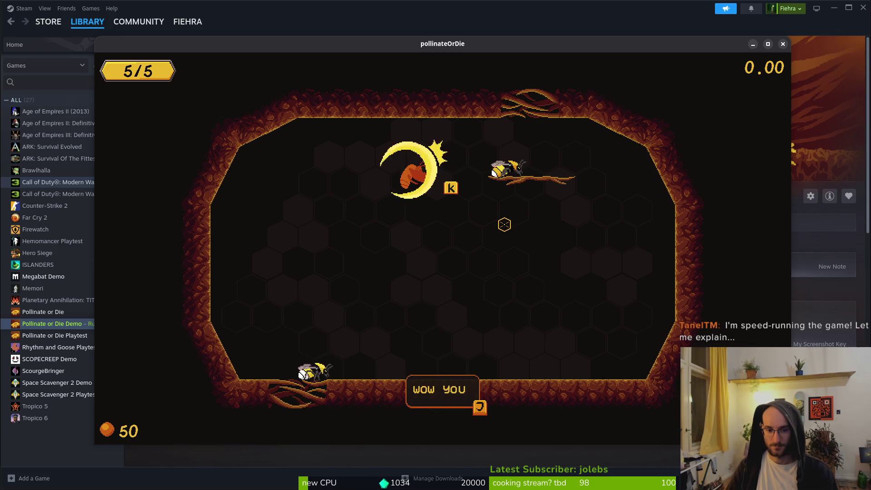
{"action": "key", "text": "j"}
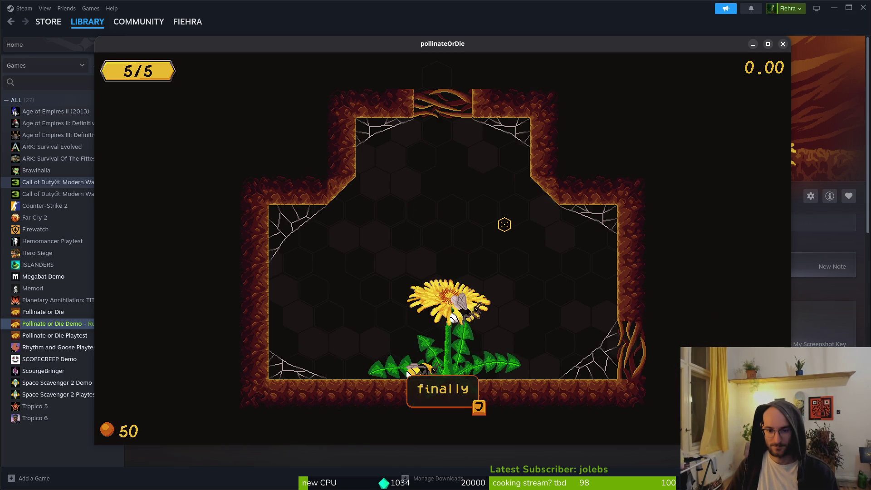
Advance the dandelion dialogue and take the heart upgrade for 6/6 health.
{"action": "key", "text": "j"}
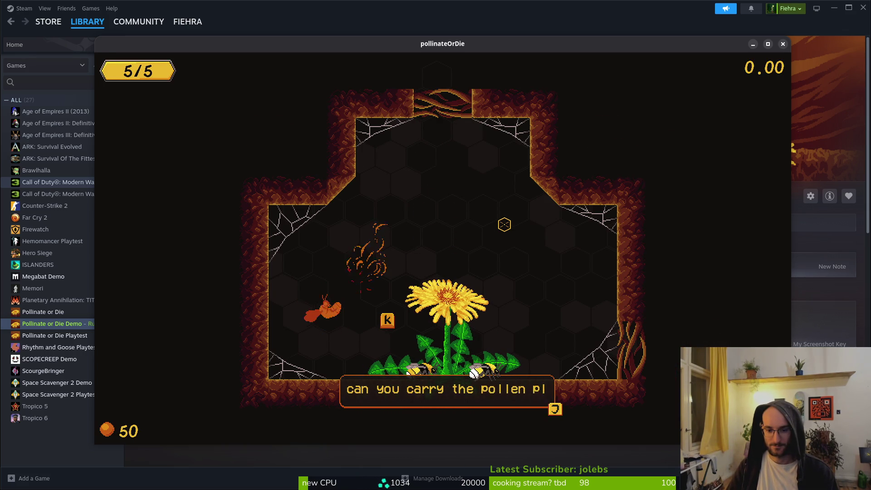
{"action": "key", "text": "j"}
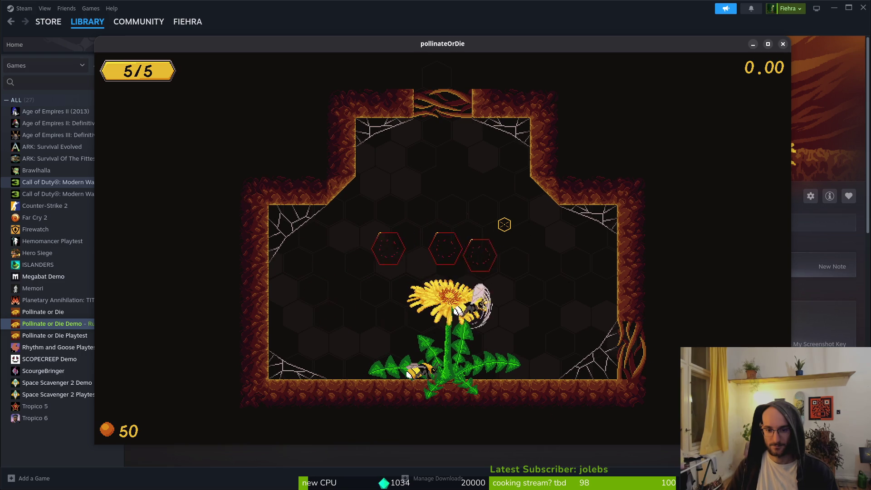
{"action": "key", "text": "w"}
{"action": "key", "text": "a"}
{"action": "key", "text": "s"}
{"action": "key", "text": "d"}
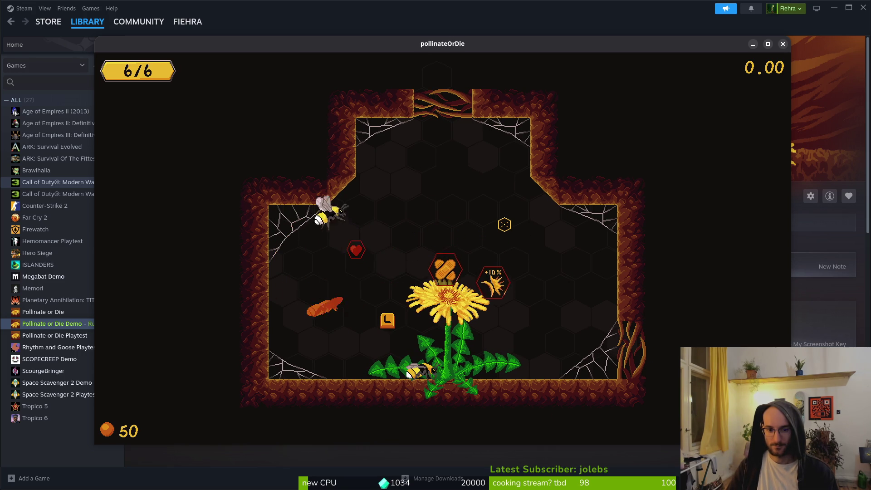
Close the thanks message and fly right to join the other bee toward the hive.
{"action": "key", "text": "j"}
{"action": "key", "text": "d"}
{"action": "key", "text": "w"}
{"action": "key", "text": "s"}
{"action": "key", "text": "d"}
{"action": "key", "text": "s"}
{"action": "key", "text": "d"}
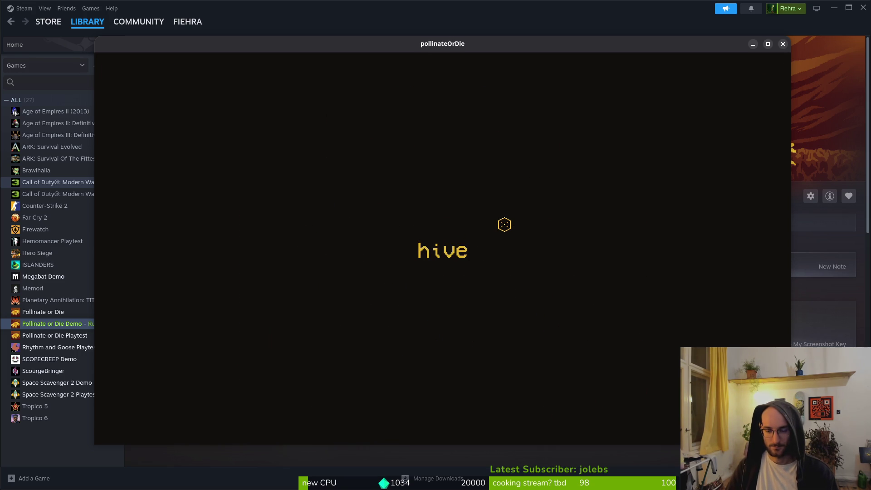
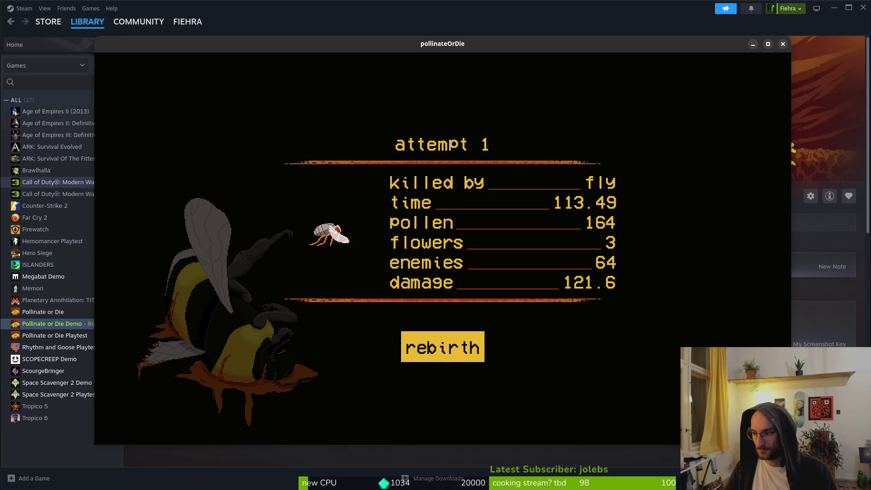
Start a new run after dying, then quit back to the main menu.
{"action": "left_click", "coordinate": [443, 347]}
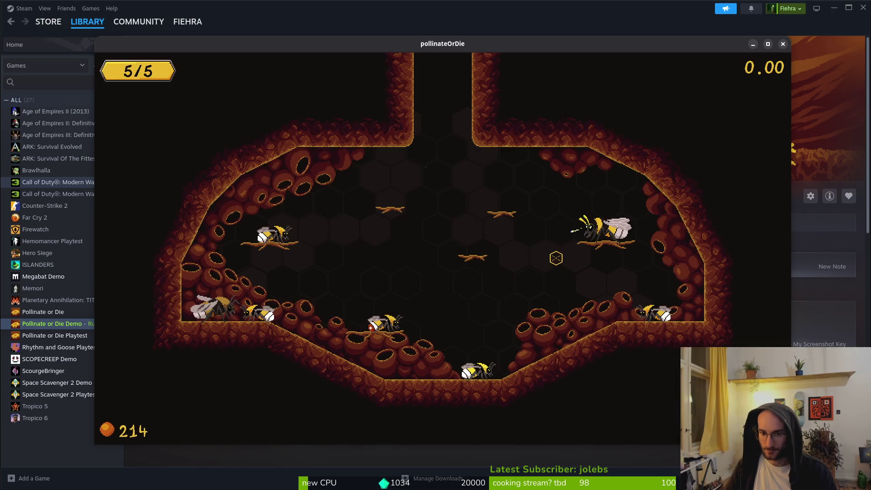
{"action": "key", "text": "Escape"}
{"action": "left_click", "coordinate": [443, 262]}
{"action": "left_click", "coordinate": [393, 268]}
Restart the game, skip the bee's speech bubble, and pause it.
{"action": "key", "text": "Return"}
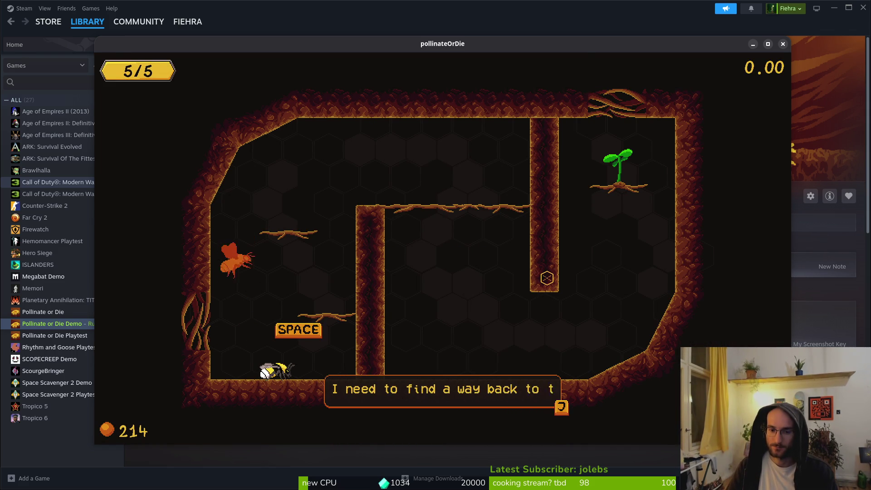
{"action": "key", "text": "j"}
{"action": "key", "text": "Escape"}
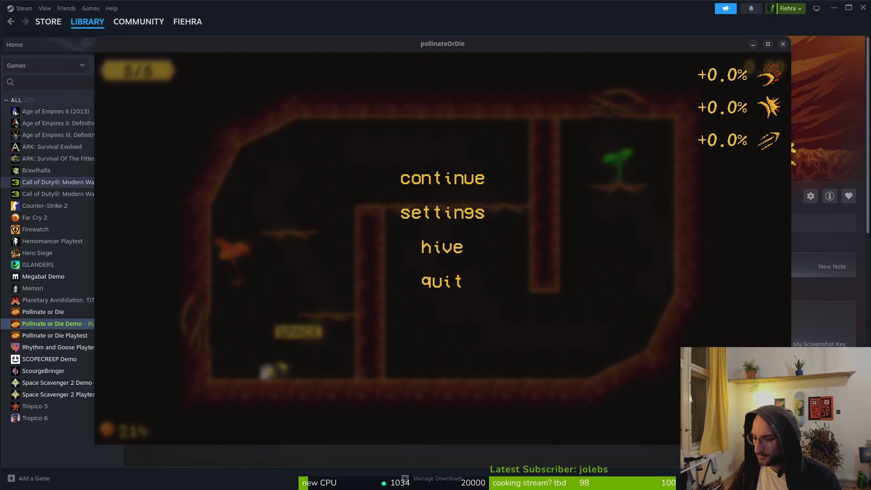
{"action": "key", "text": "super"}
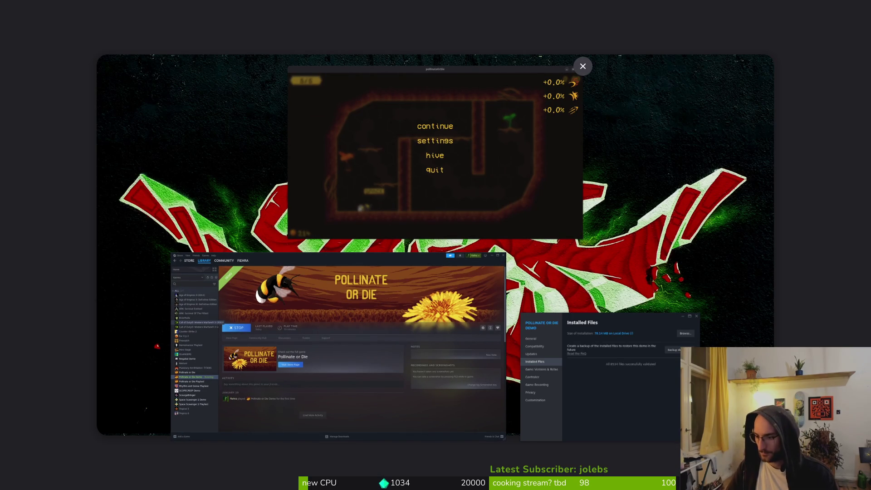
Return to GitLab's new issue page and browse the available label choices.
{"action": "key", "text": "super"}
{"action": "key", "text": "alt+Tab"}
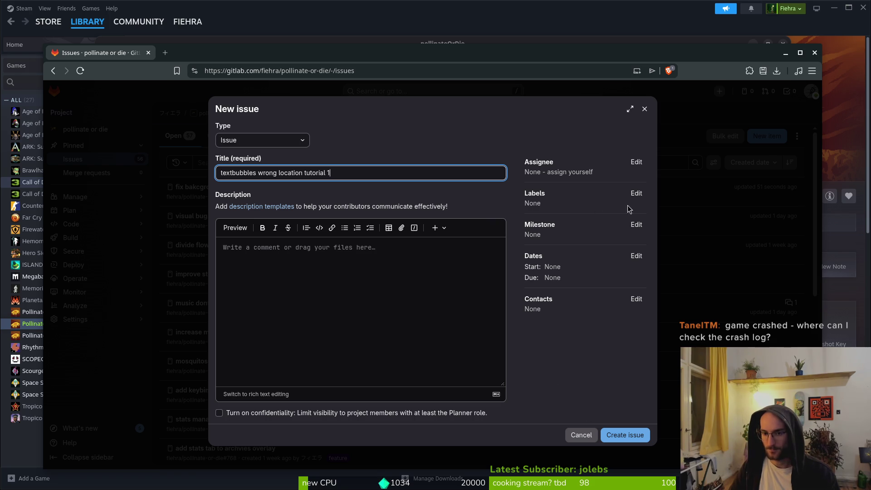
{"action": "left_click", "coordinate": [636, 194]}
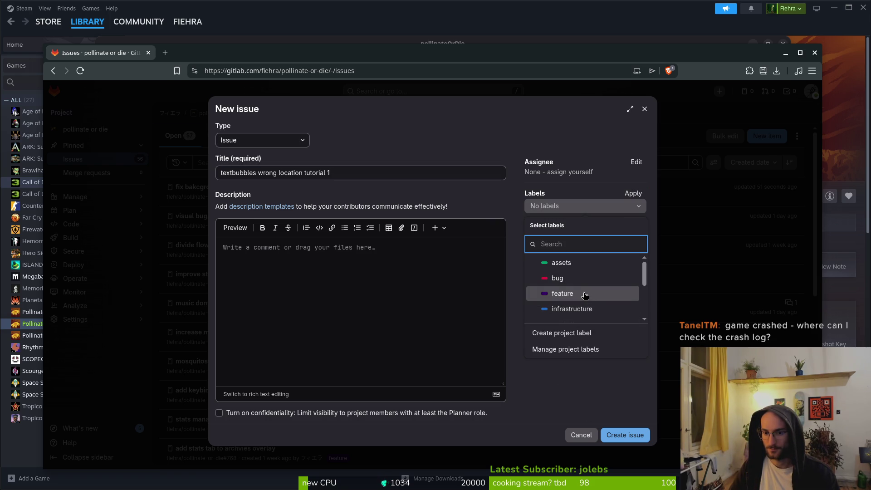
{"action": "scroll", "coordinate": [585, 296], "scroll_direction": "down", "scroll_amount": 2}
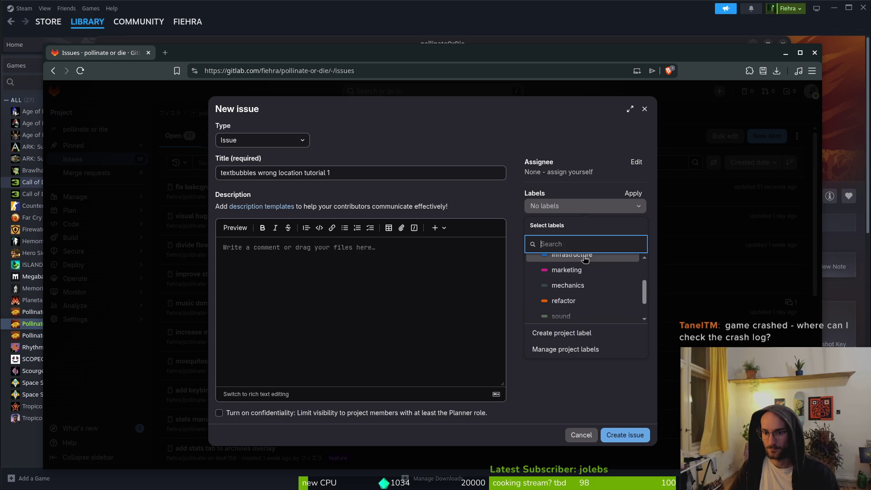
{"action": "scroll", "coordinate": [585, 265], "scroll_direction": "up", "scroll_amount": 3}
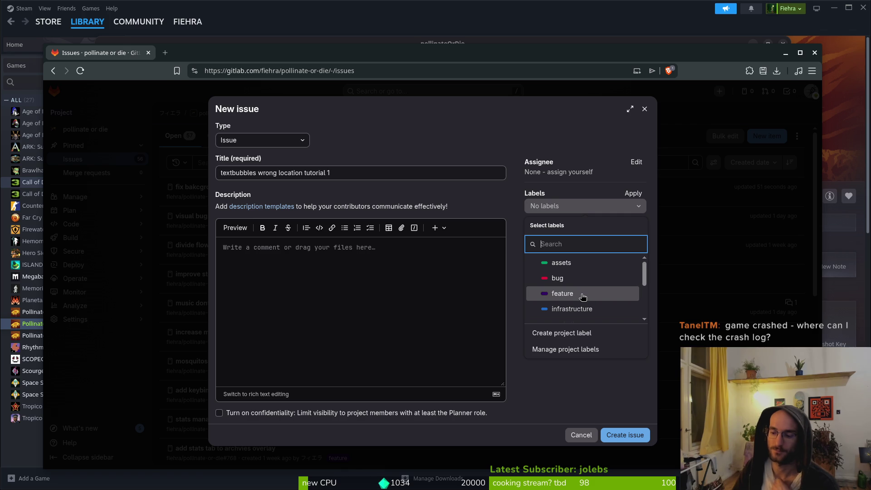
{"action": "left_click", "coordinate": [165, 53]}
Search 'how to check crash log godot', read through the results, then close that tab.
{"action": "type", "text": "how to check crash"}
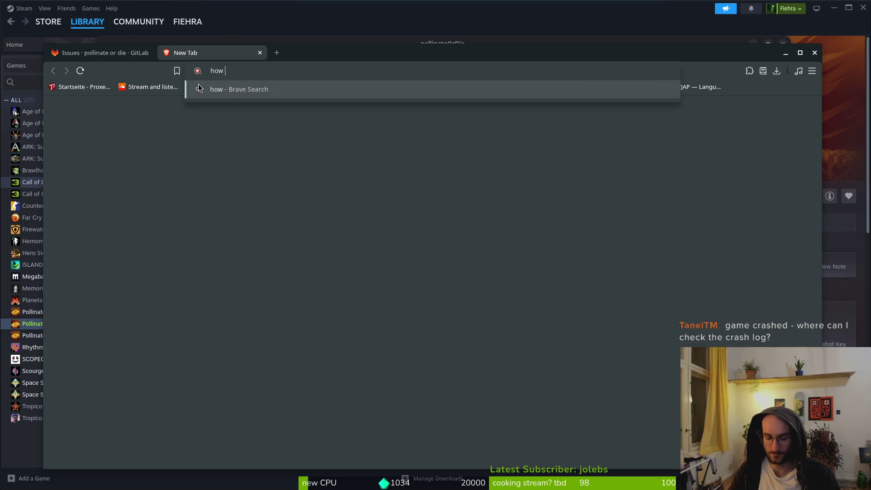
{"action": "type", "text": " log godot"}
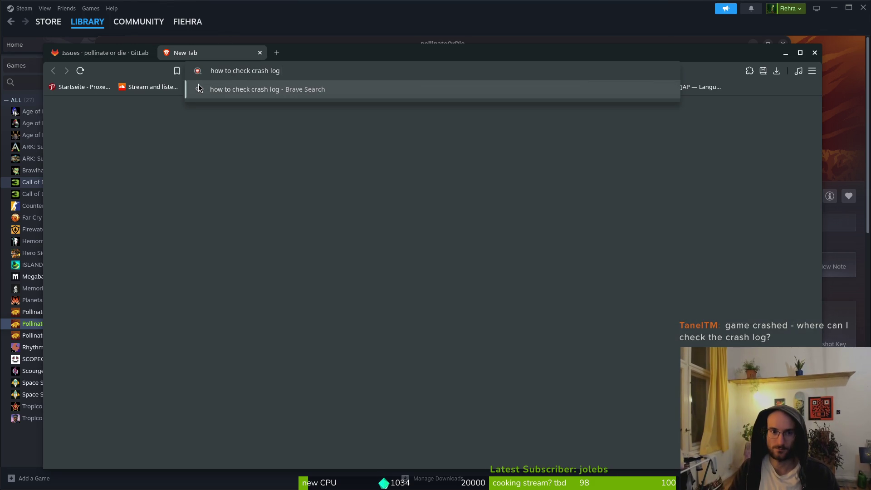
{"action": "key", "text": "Return"}
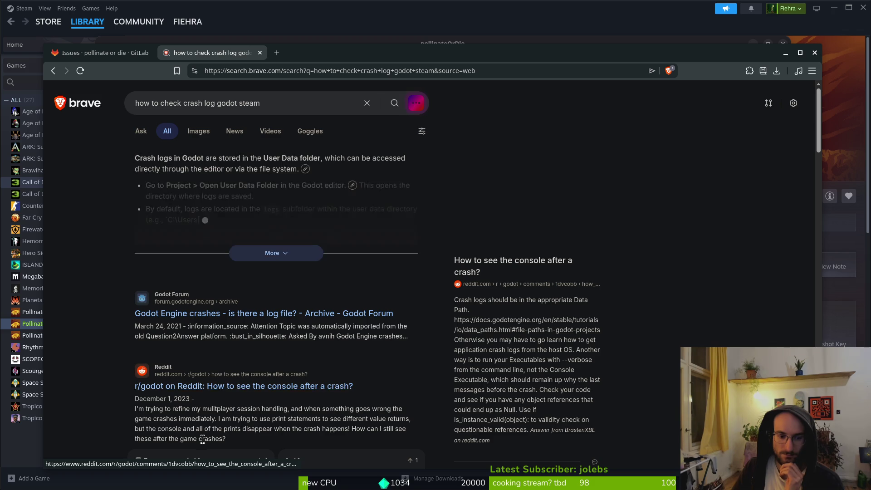
{"action": "scroll", "coordinate": [221, 417], "scroll_direction": "down", "scroll_amount": 5}
{"action": "scroll", "coordinate": [258, 364], "scroll_direction": "down", "scroll_amount": 6}
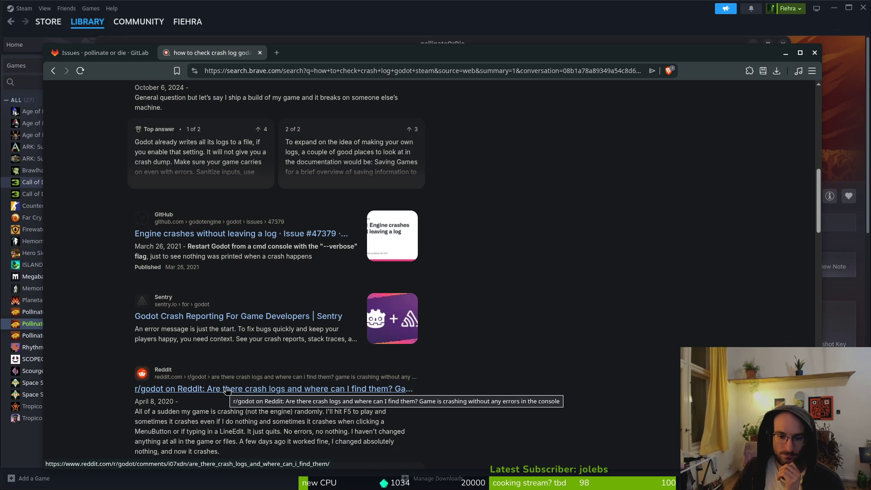
{"action": "scroll", "coordinate": [227, 390], "scroll_direction": "down", "scroll_amount": 3}
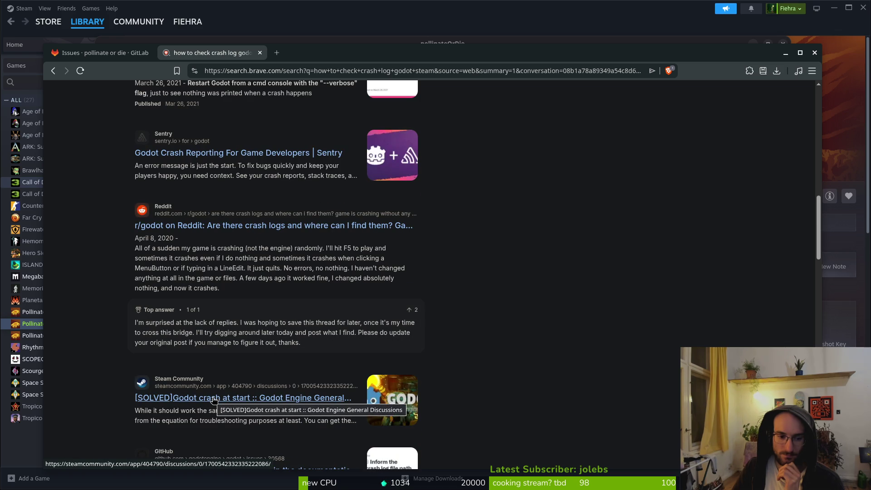
{"action": "left_click", "coordinate": [260, 52]}
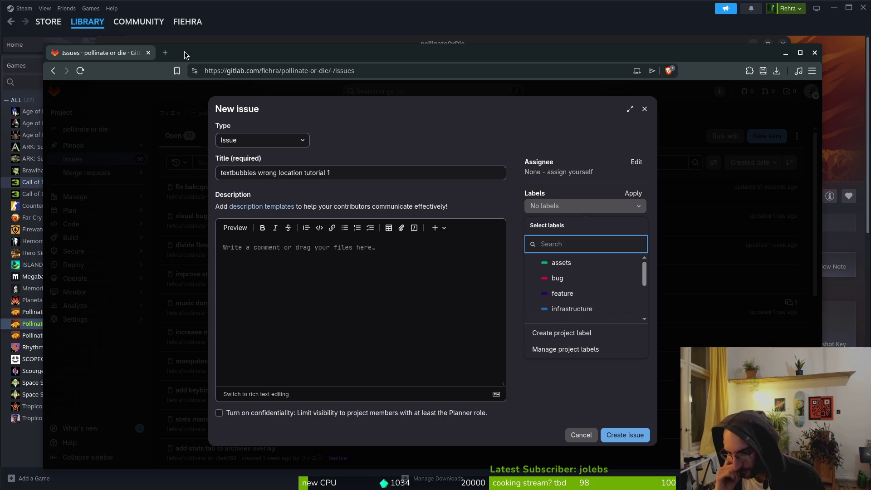
{"action": "key", "text": "ctrl+t"}
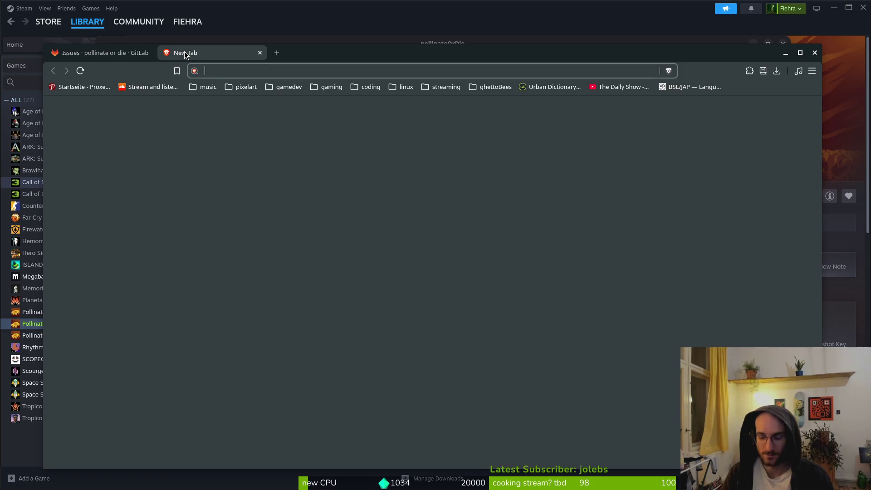
Ask Perplexity where friends can see the game's crash logs when installing from Steam.
{"action": "type", "text": "perplexity.ai"}
{"action": "key", "text": "Return"}
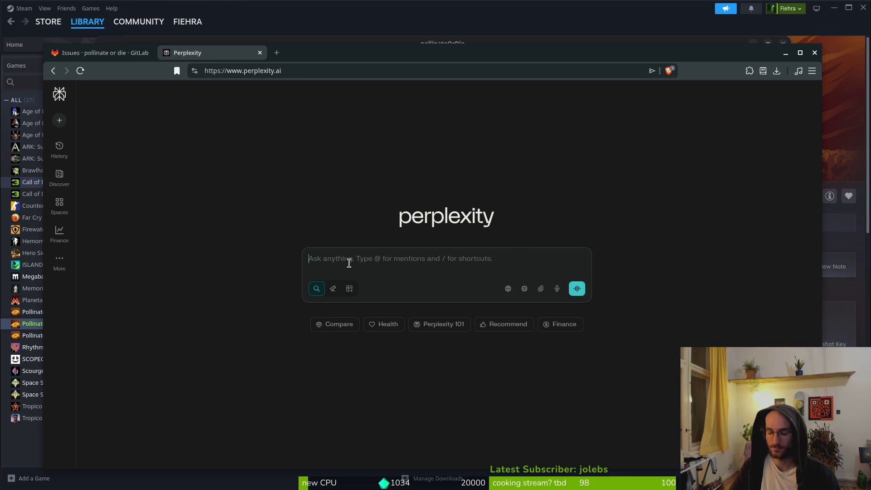
{"action": "type", "text": "where can "}
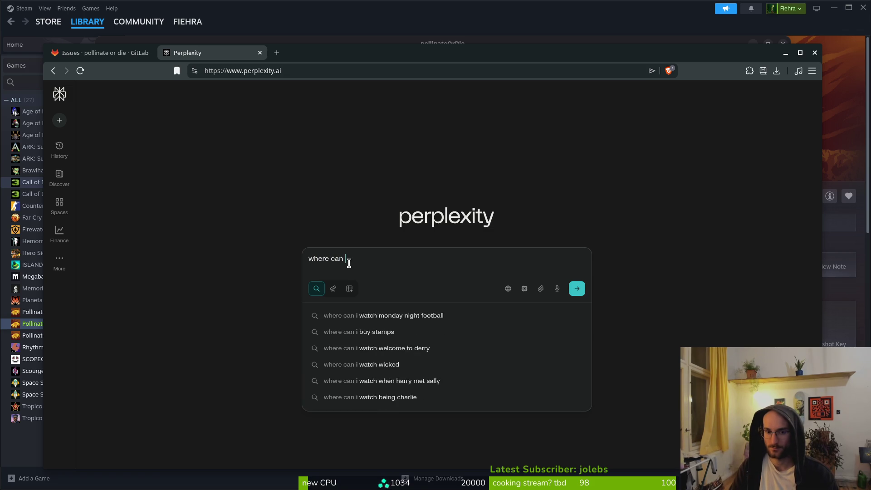
{"action": "type", "text": "my "}
{"action": "type", "text": "frined"}
{"action": "key", "text": "BackSpace"}
{"action": "key", "text": "BackSpace"}
{"action": "key", "text": "BackSpace"}
{"action": "type", "text": "ends see game"}
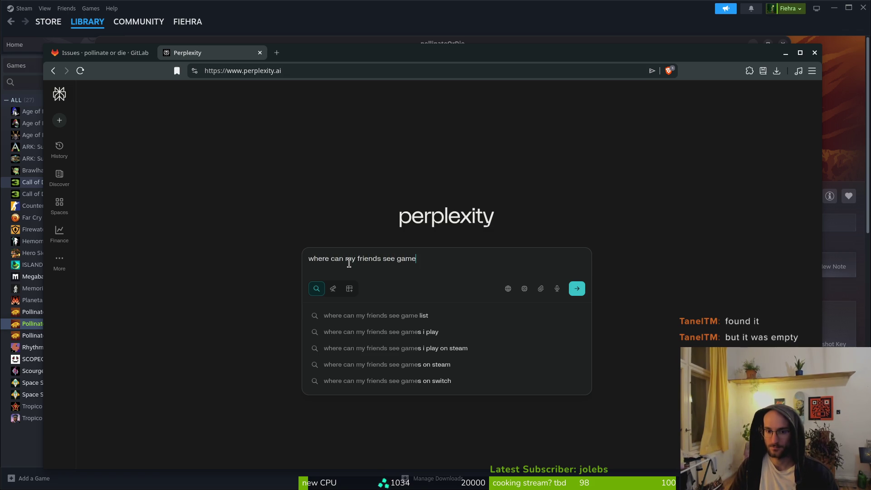
{"action": "type", "text": " ccrash logs"}
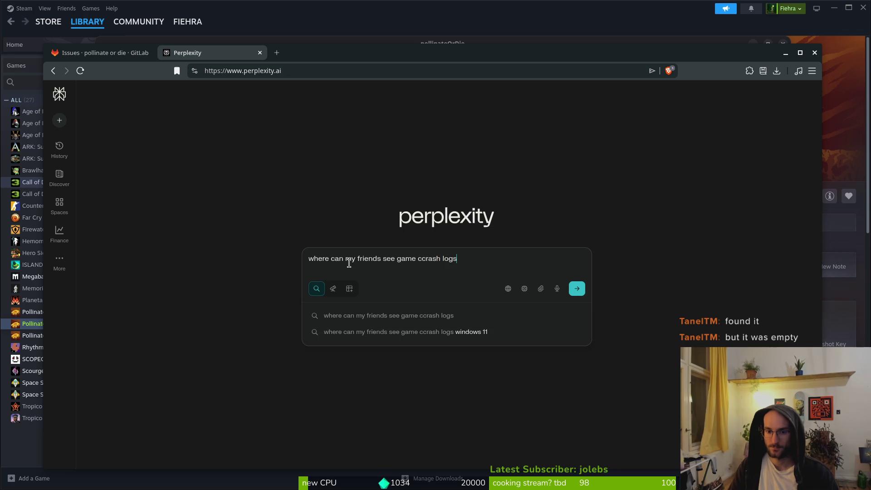
{"action": "type", "text": " when si"}
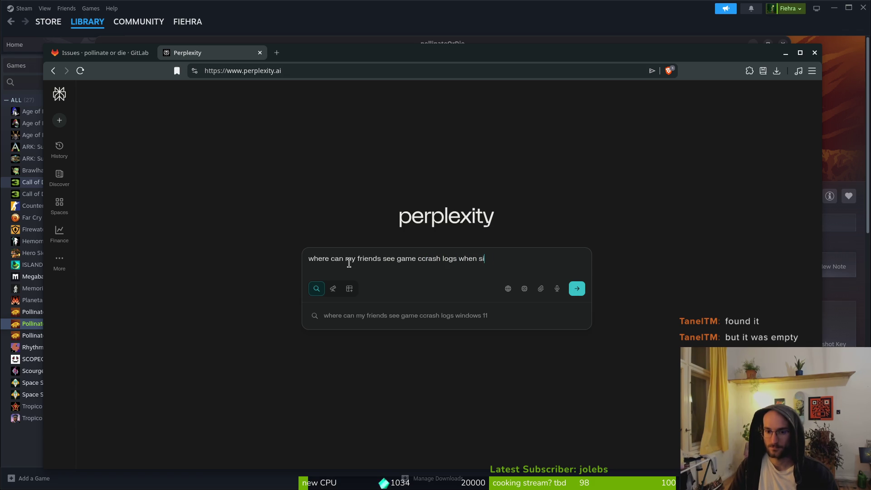
{"action": "type", "text": "ntalling from steam?"}
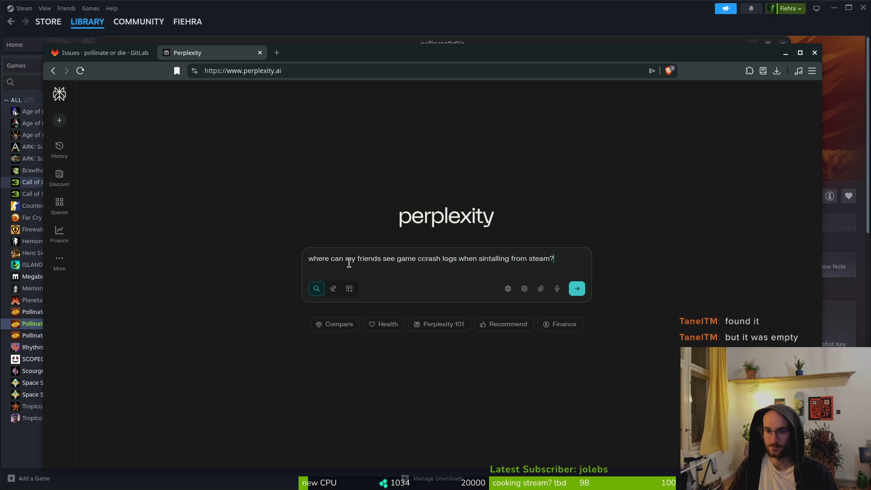
{"action": "key", "text": "Return"}
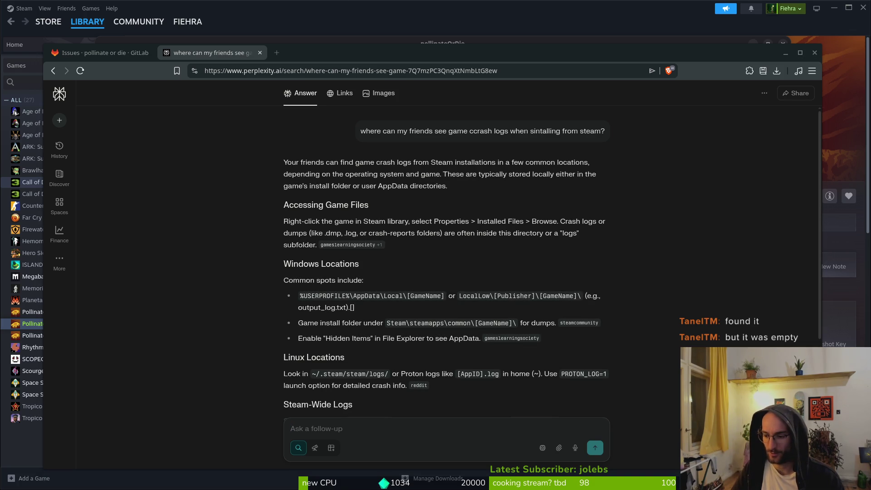
{"action": "key", "text": "alt+Tab"}
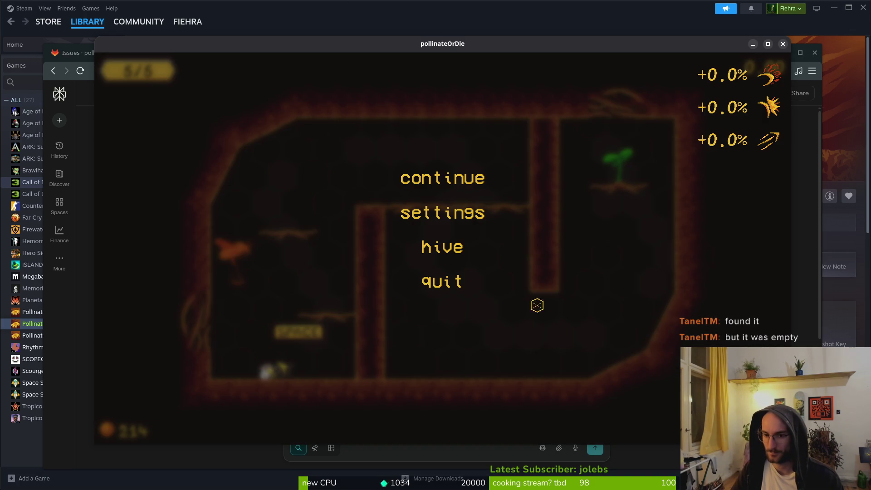
Resume the game and fly the bee past the branches to the sprout and into the next level.
{"action": "left_click", "coordinate": [447, 179]}
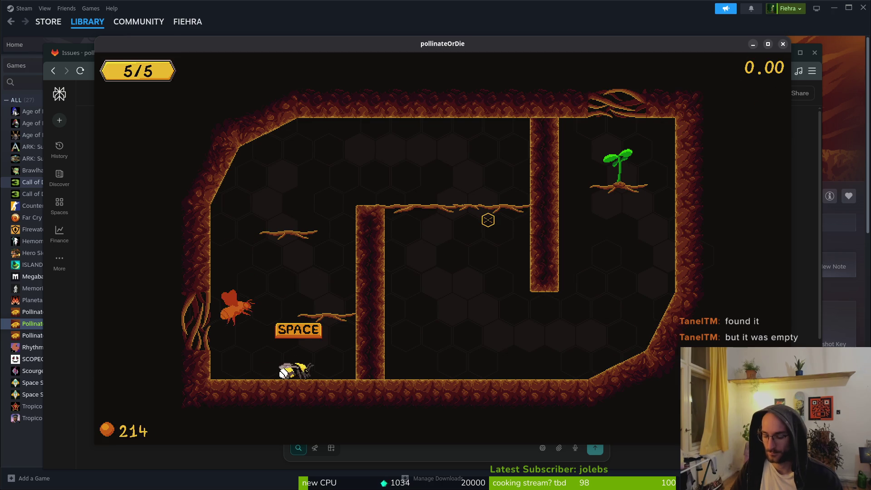
{"action": "key", "text": "w"}
{"action": "key", "text": "d"}
{"action": "key", "text": "s"}
{"action": "key", "text": "d"}
{"action": "key", "text": "w"}
{"action": "key", "text": "d"}
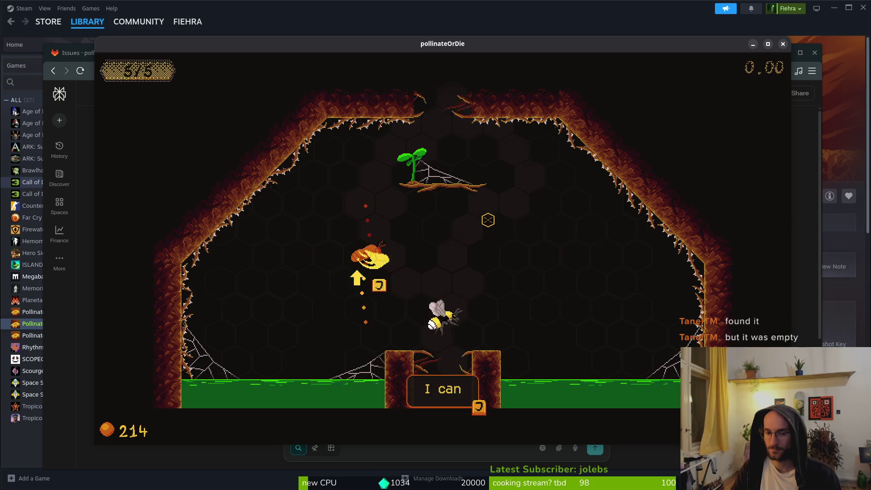
{"action": "key", "text": "w"}
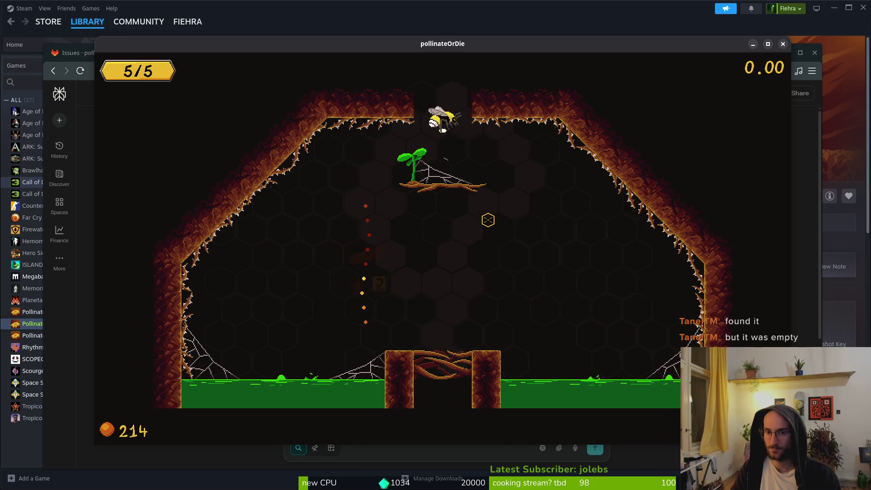
{"action": "key", "text": "d"}
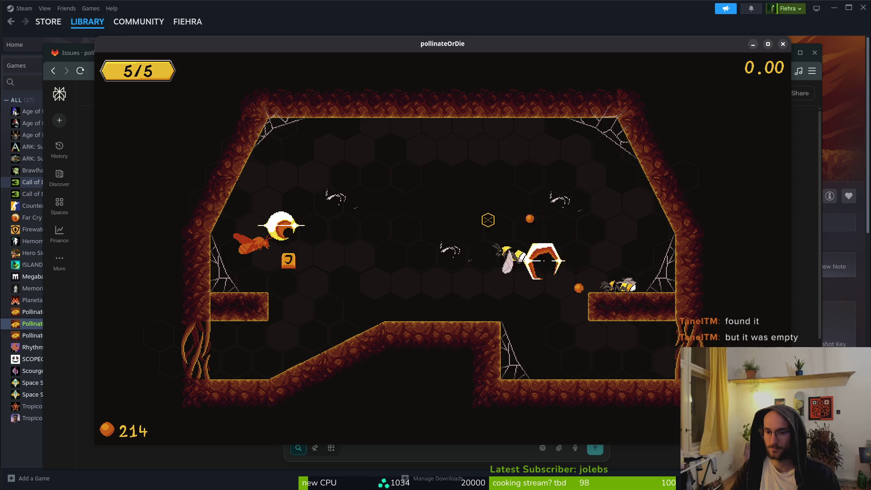
Attack the bug, drop onto the central ledge, and walk right to the friend.
{"action": "key", "text": "Escape"}
{"action": "key", "text": "Escape"}
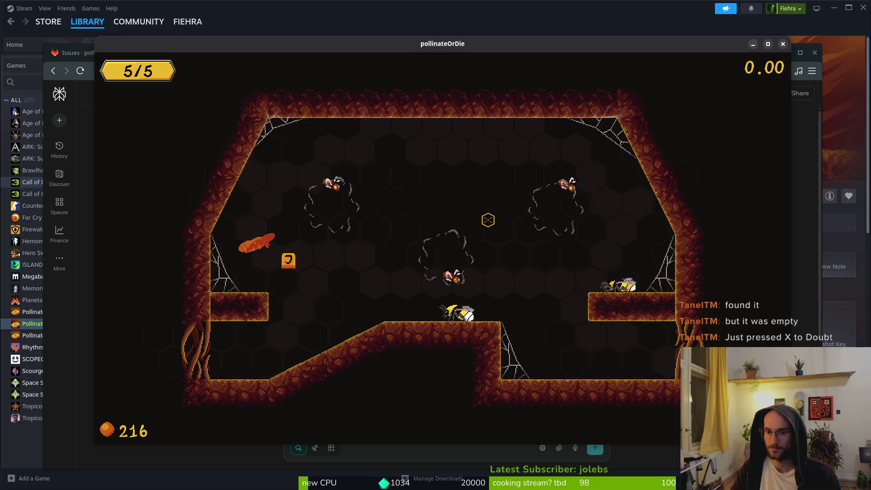
{"action": "key", "text": "Escape"}
{"action": "key", "text": "Escape"}
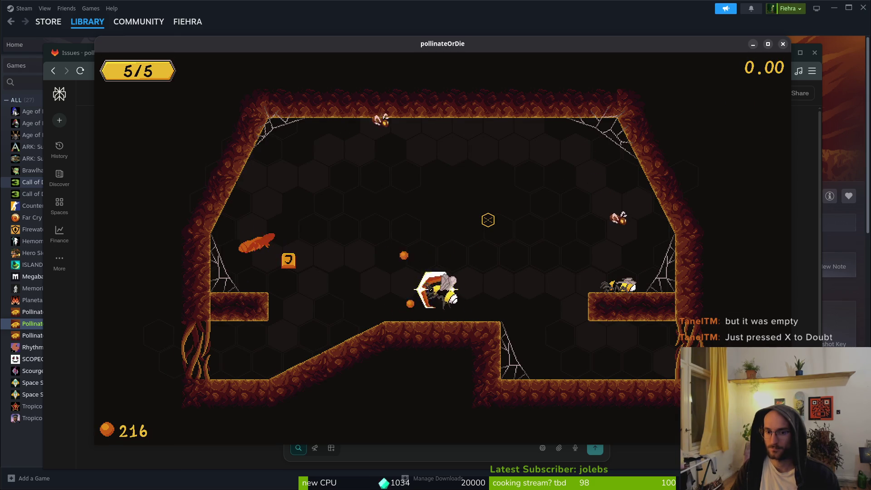
{"action": "key", "text": "a"}
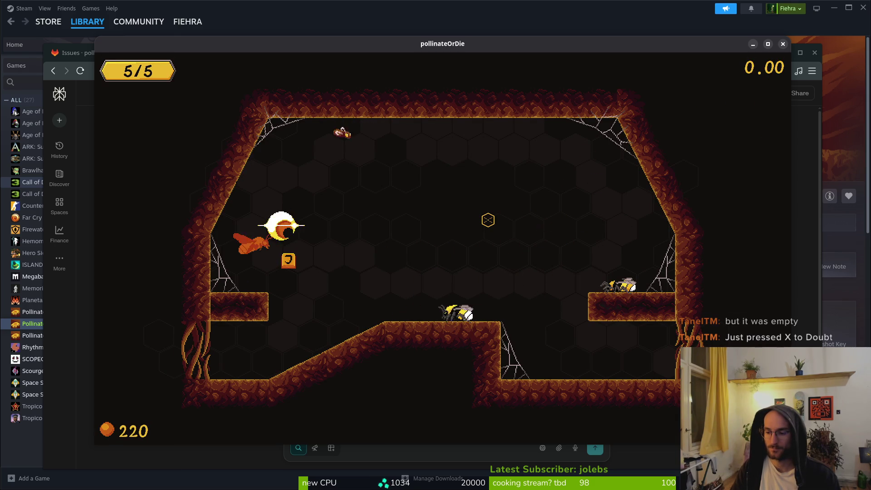
{"action": "key", "text": "s"}
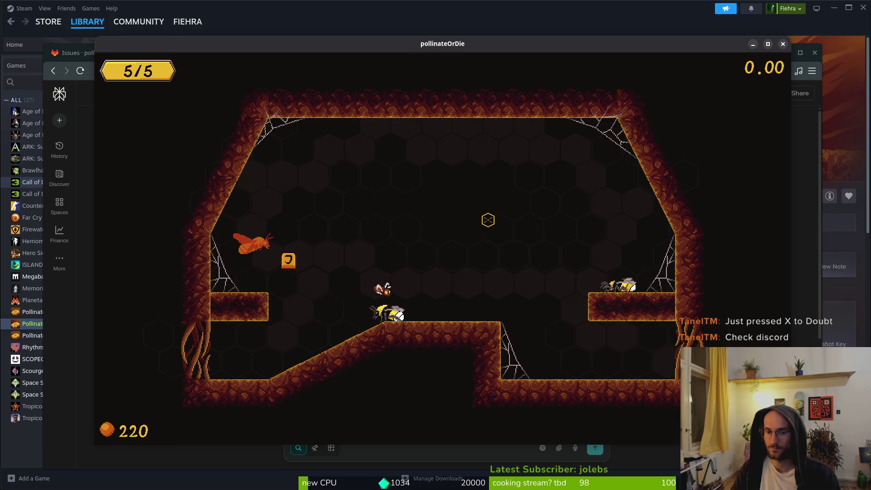
{"action": "key", "text": "d"}
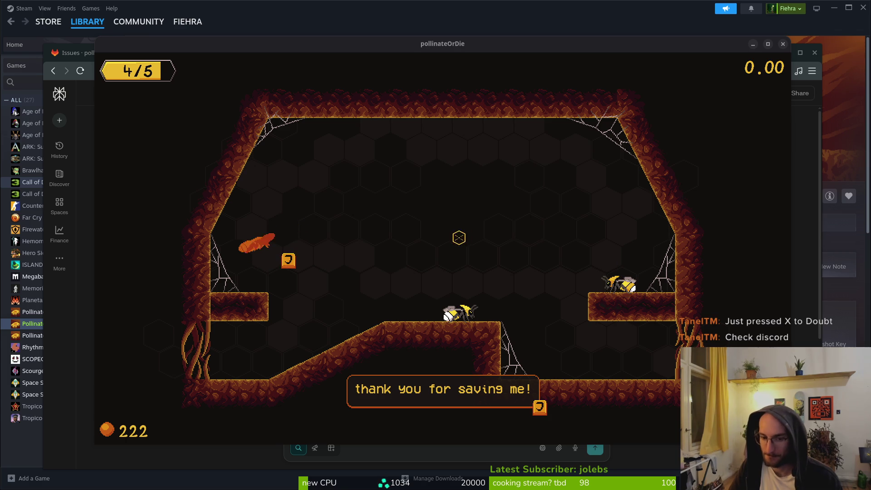
Close the game and Perplexity tab, add 'crashes the game' to the issue title, and create the issue.
{"action": "left_click", "coordinate": [783, 44]}
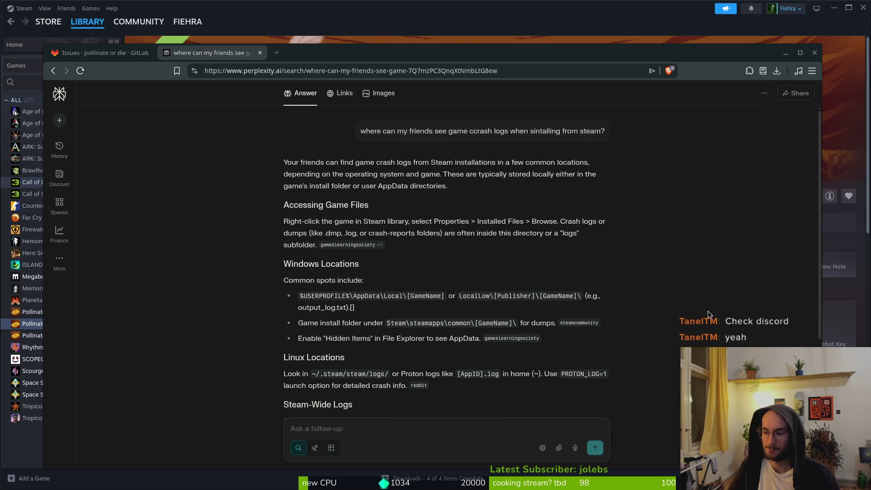
{"action": "left_click", "coordinate": [259, 53]}
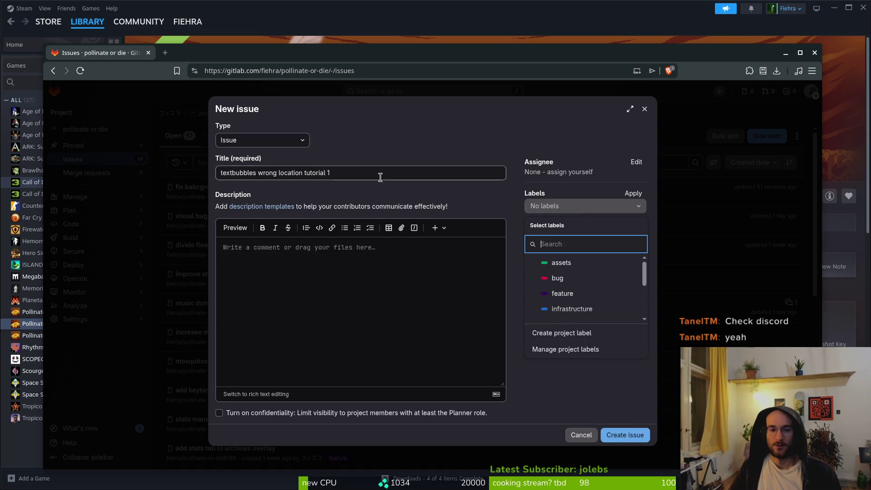
{"action": "left_click", "coordinate": [365, 171]}
{"action": "type", "text": "crashes the game"}
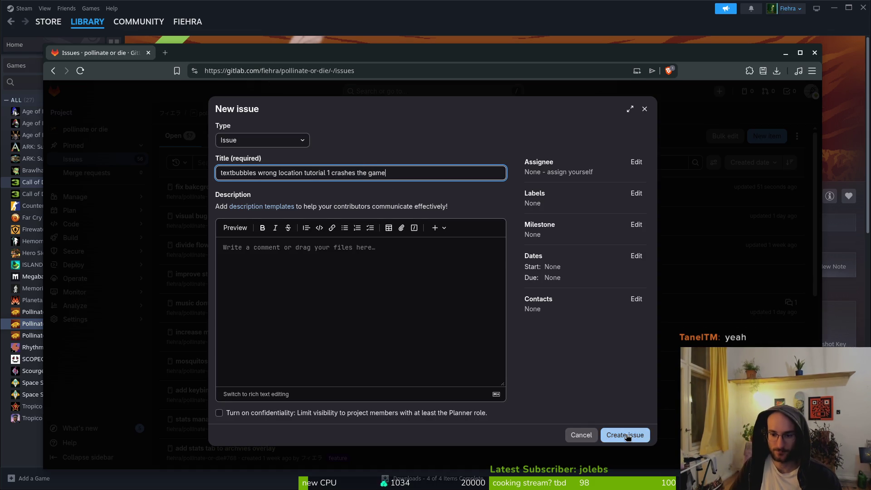
{"action": "left_click", "coordinate": [624, 435]}
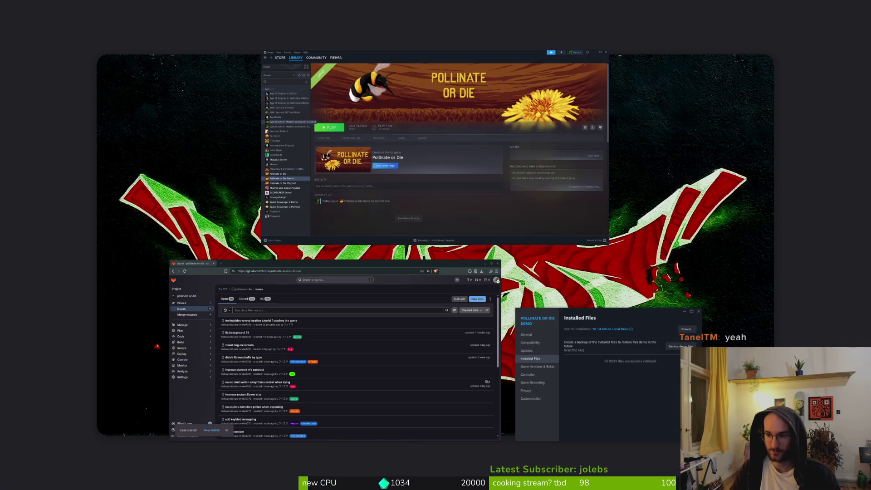
{"action": "key", "text": "ctrl+alt+Right"}
Change into dev/pollinate-or-die, launch vim, and open text_bubble.gd from the file finder.
{"action": "type", "text": "d dev/opl"}
{"action": "key", "text": "Return"}
{"action": "type", "text": "d dev/p"}
{"action": "key", "text": "Tab"}
{"action": "key", "text": "Return"}
{"action": "type", "text": "v ."}
{"action": "key", "text": "Return"}
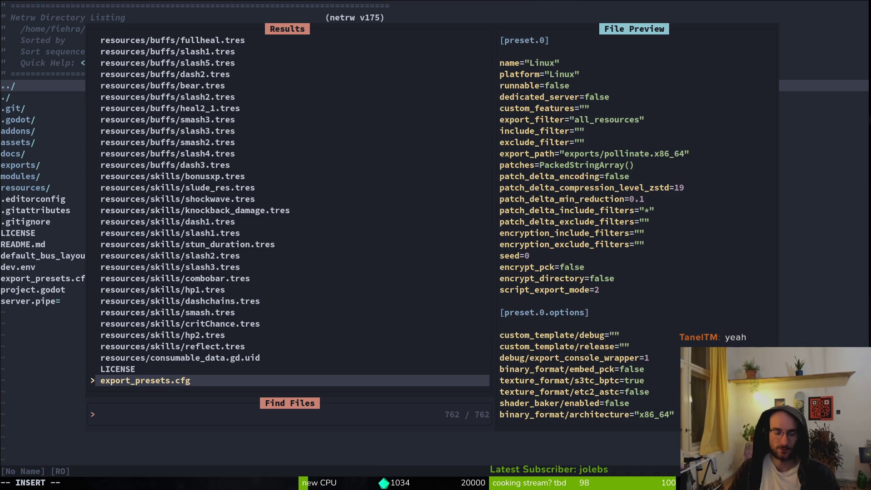
{"action": "type", "text": "textbu"}
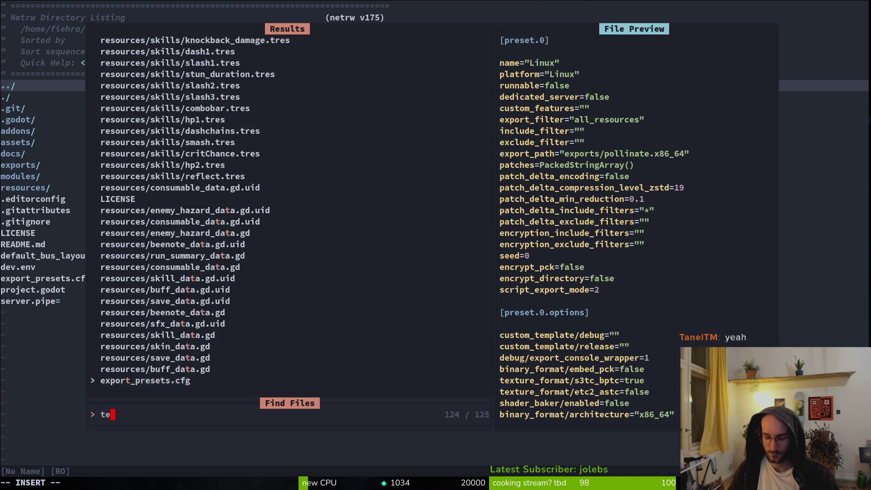
{"action": "key", "text": "Return"}
Scroll to the bubble position code and start a project search for bubble_owner.
{"action": "key", "text": "ctrl+d"}
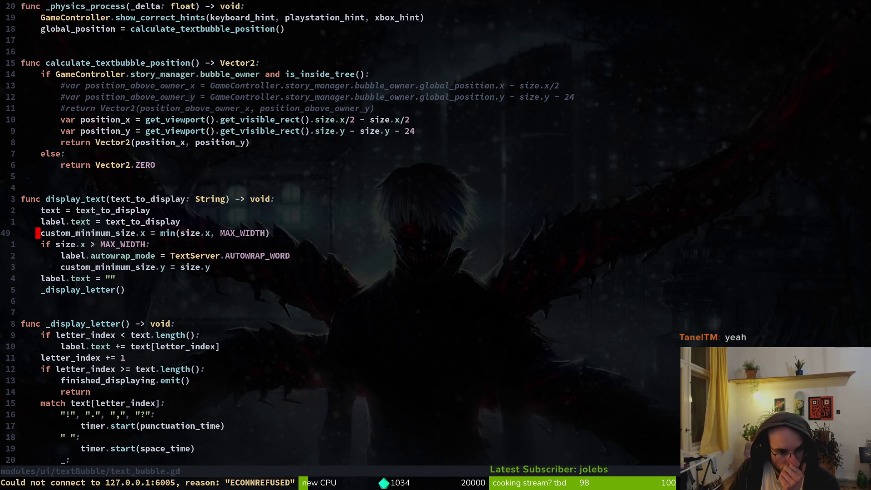
{"action": "key", "text": "j"}
{"action": "key", "text": "j"}
{"action": "key", "text": "j"}
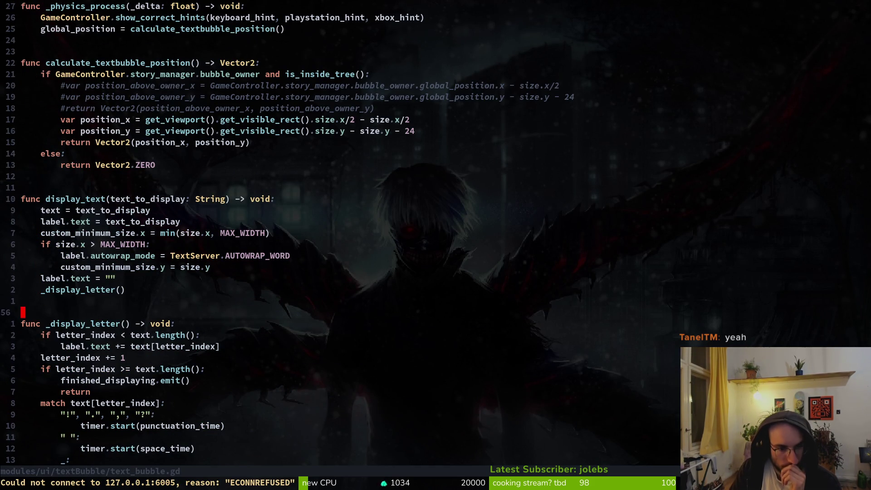
{"action": "key", "text": "j"}
{"action": "key", "text": "k"}
{"action": "key", "text": "k"}
{"action": "key", "text": "k"}
{"action": "key", "text": "k"}
{"action": "key", "text": "k"}
{"action": "key", "text": "k"}
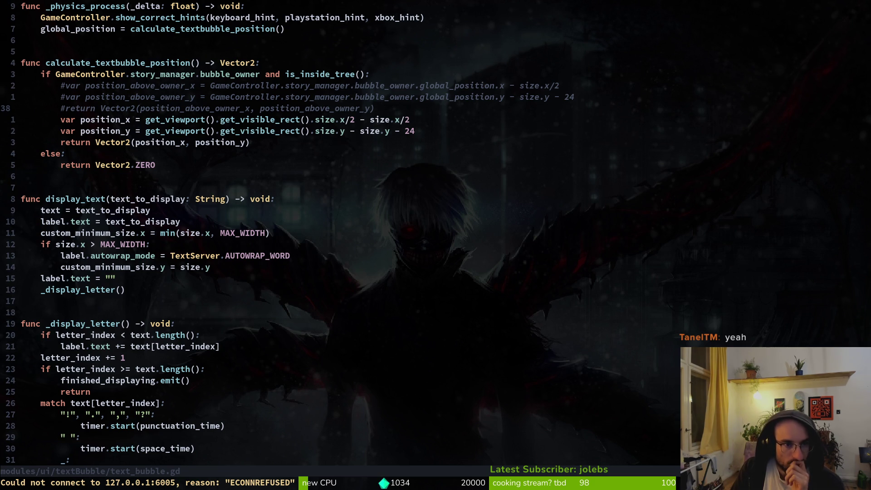
{"action": "key", "text": "k"}
{"action": "key", "text": "k"}
{"action": "key", "text": "ctrl+y"}
{"action": "key", "text": "j"}
{"action": "key", "text": "j"}
{"action": "key", "text": "j"}
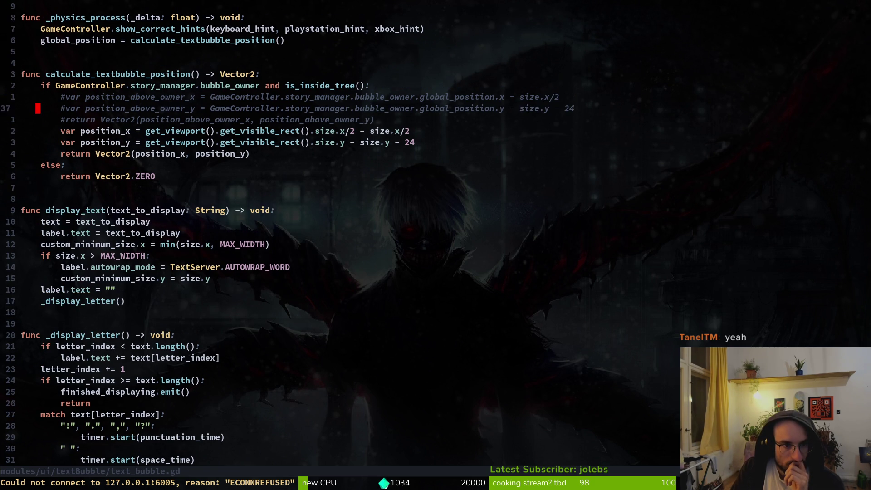
{"action": "key", "text": "k"}
{"action": "key", "text": "k"}
{"action": "key", "text": "k"}
{"action": "key", "text": "ctrl+y"}
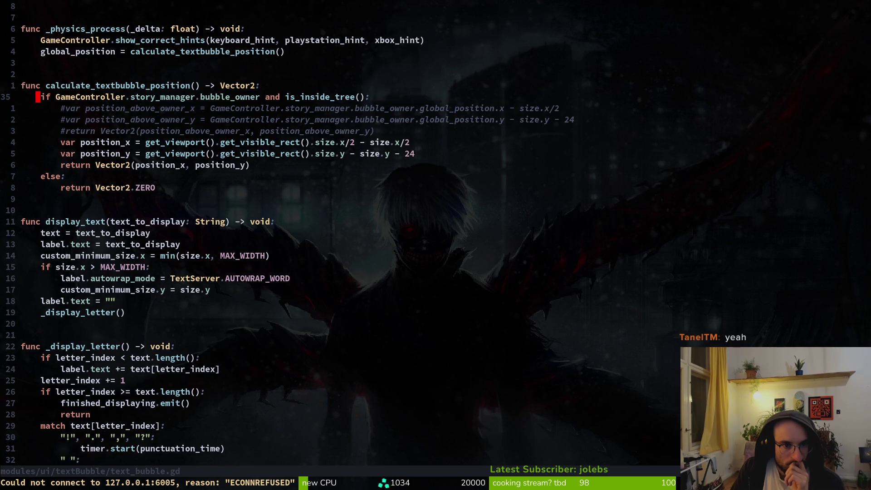
{"action": "key", "text": "w"}
{"action": "key", "text": "w"}
{"action": "key", "text": "w"}
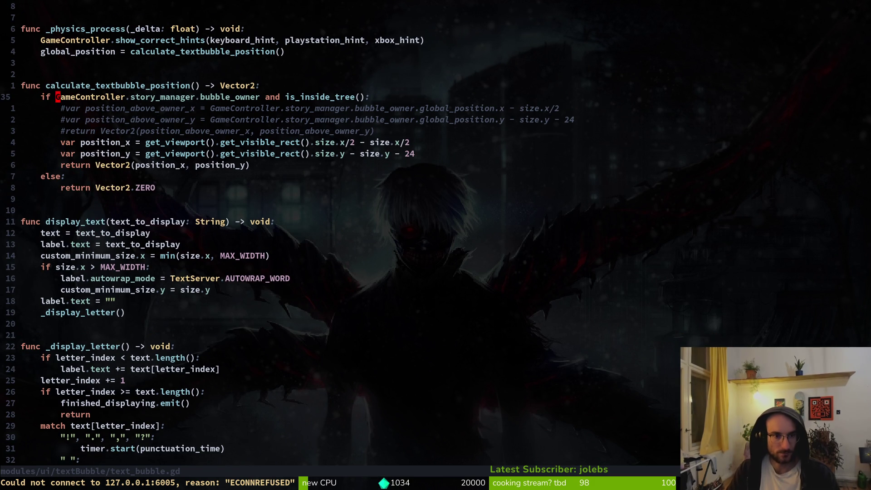
{"action": "key", "text": "space"}
Preview the bubble_owner matches and open the story.manager.gd match.
{"action": "key", "text": "s"}
{"action": "key", "text": "w"}
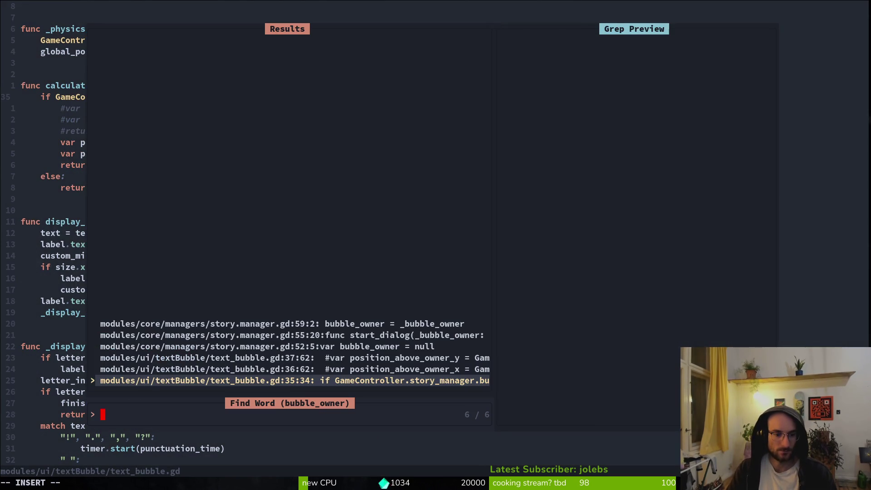
{"action": "key", "text": "Up"}
{"action": "key", "text": "Up"}
{"action": "key", "text": "Up"}
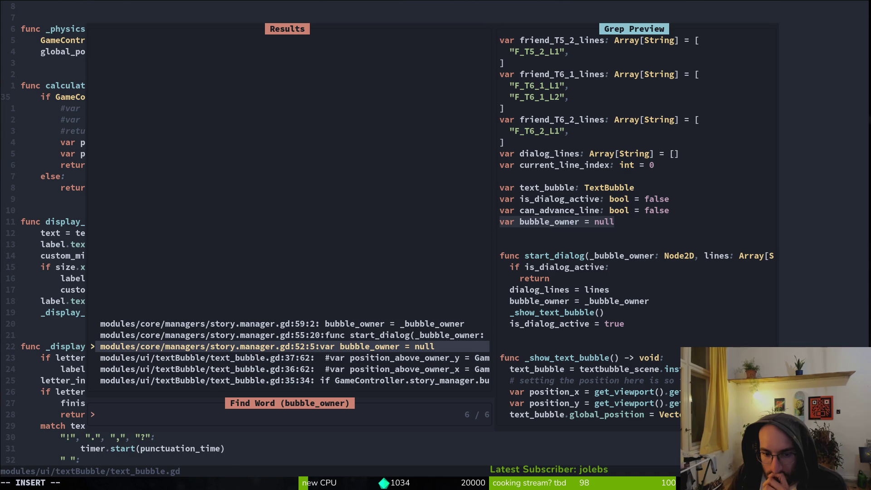
{"action": "key", "text": "Up"}
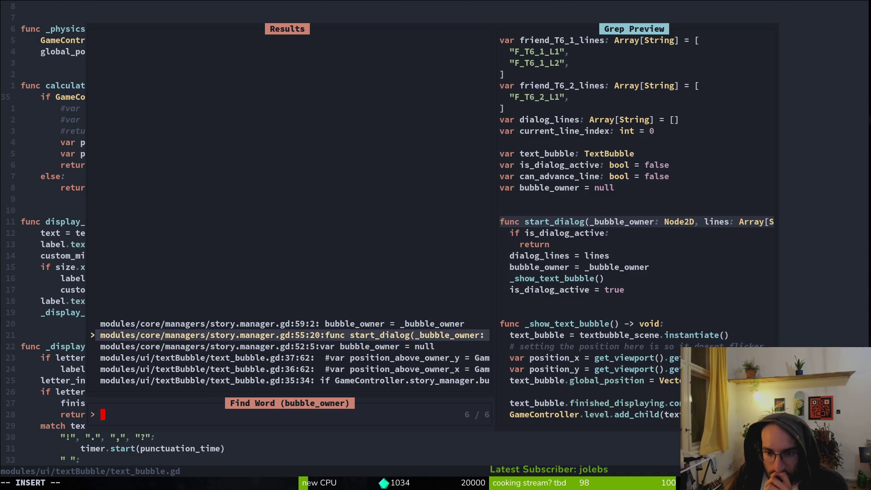
{"action": "key", "text": "Up"}
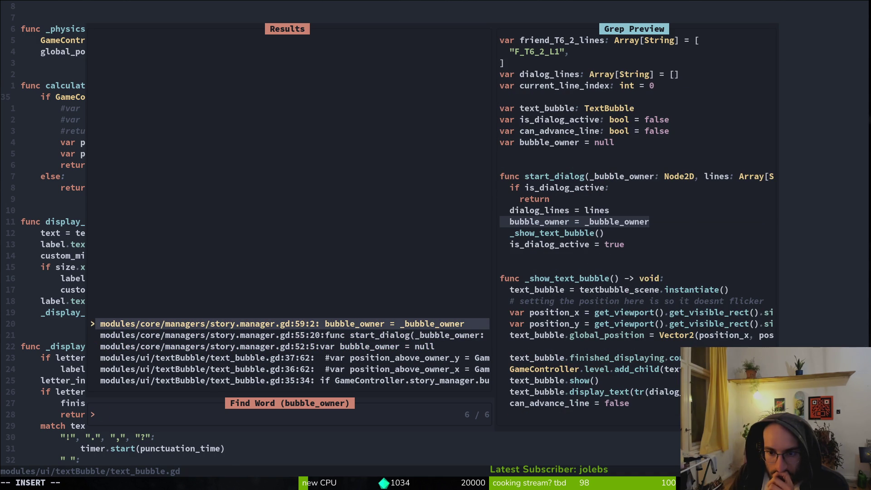
{"action": "key", "text": "Down"}
{"action": "key", "text": "Up"}
{"action": "key", "text": "Return"}
{"action": "key", "text": "k"}
{"action": "key", "text": "k"}
{"action": "key", "text": "k"}
{"action": "key", "text": "k"}
Grep the project for start_dialog and open tutorial_2.gd at its call on line 20.
{"action": "key", "text": "w"}
{"action": "key", "text": "space"}
{"action": "type", "text": "psstart_dialog"}
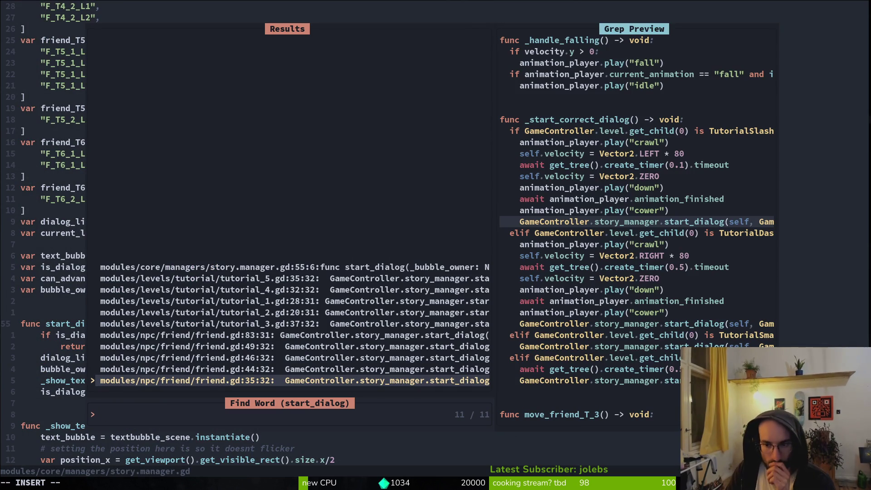
{"action": "key", "text": "Up"}
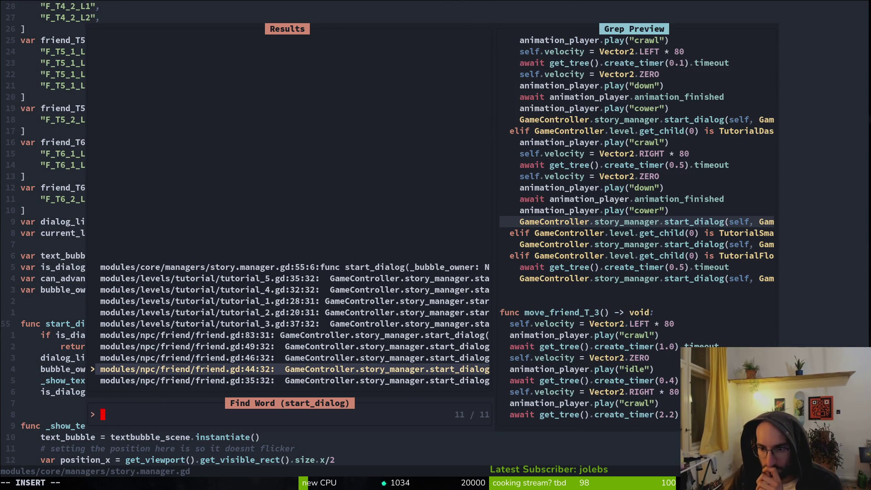
{"action": "key", "text": "Up"}
{"action": "key", "text": "Up"}
{"action": "key", "text": "Up"}
{"action": "key", "text": "Up"}
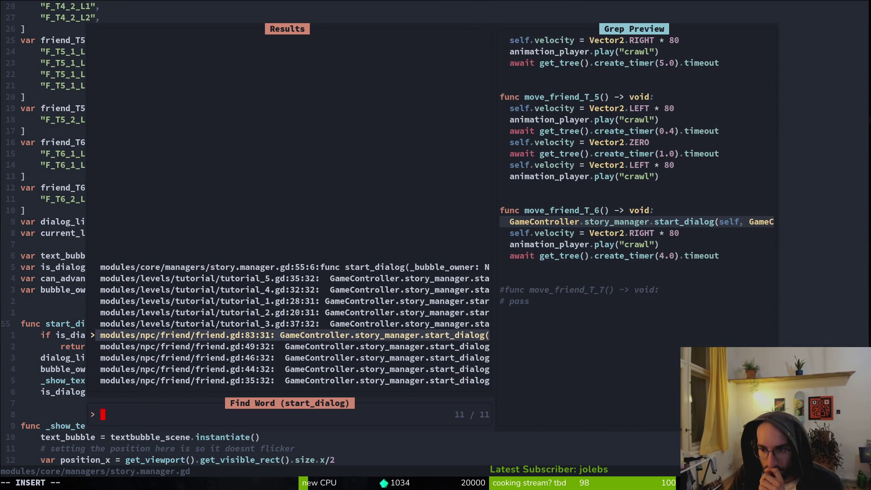
{"action": "key", "text": "Up"}
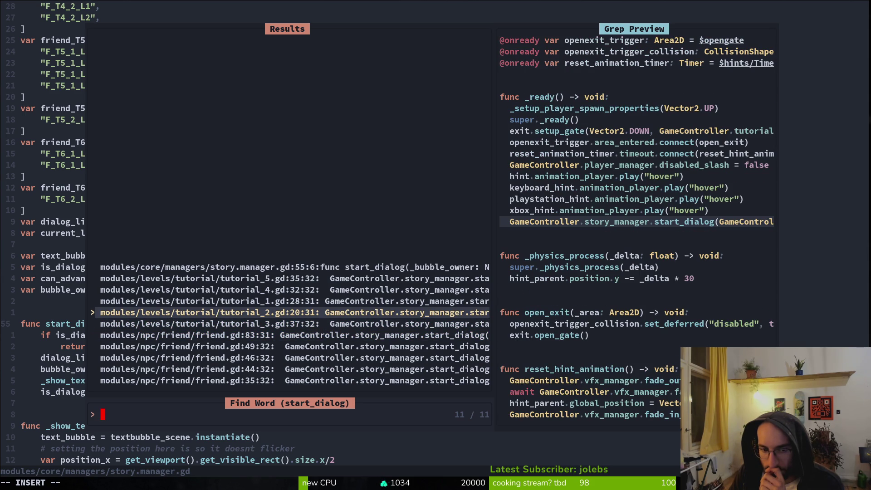
{"action": "key", "text": "Return"}
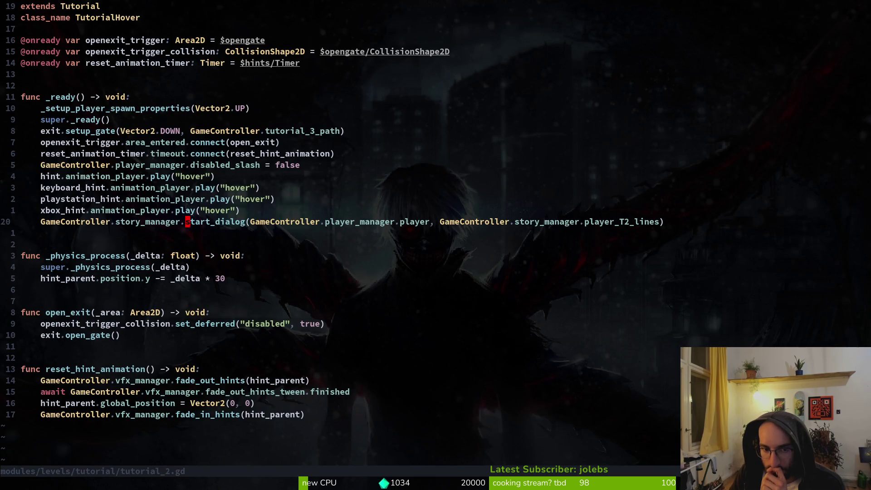
Add a blank line below the start_dialog call in tutorial_2.gd, then save and quit with :wq.
{"action": "key", "text": "w"}
{"action": "key", "text": "w"}
{"action": "key", "text": "A"}
{"action": "key", "text": "Return"}
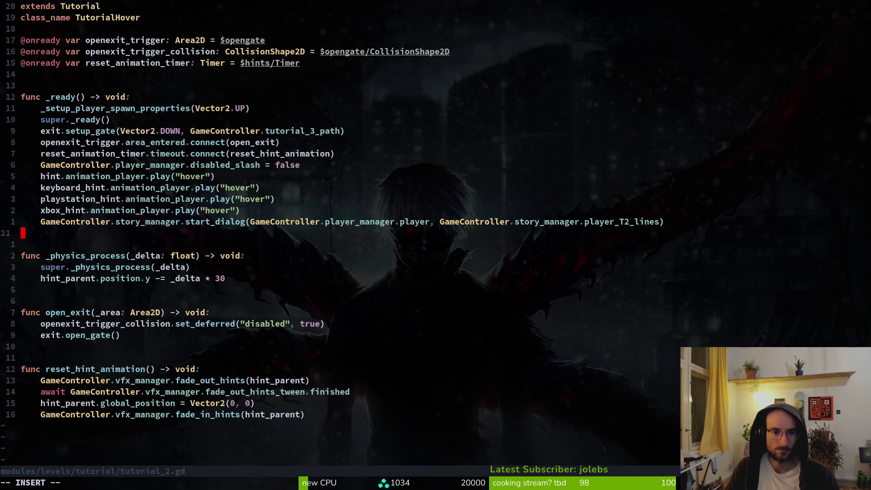
{"action": "key", "text": "Escape"}
{"action": "key", "text": "k"}
{"action": "key", "text": "w"}
{"action": "key", "text": "w"}
{"action": "key", "text": "w"}
{"action": "key", "text": "i"}
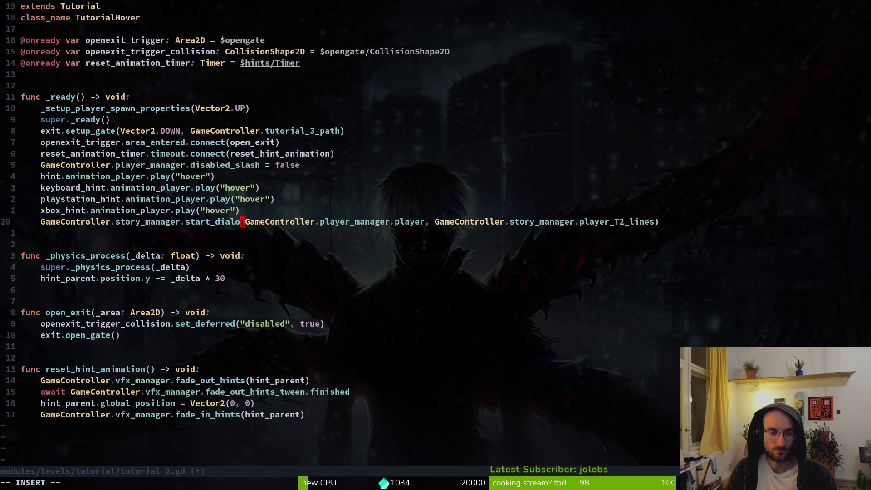
{"action": "type", "text": "g"}
{"action": "key", "text": "Escape"}
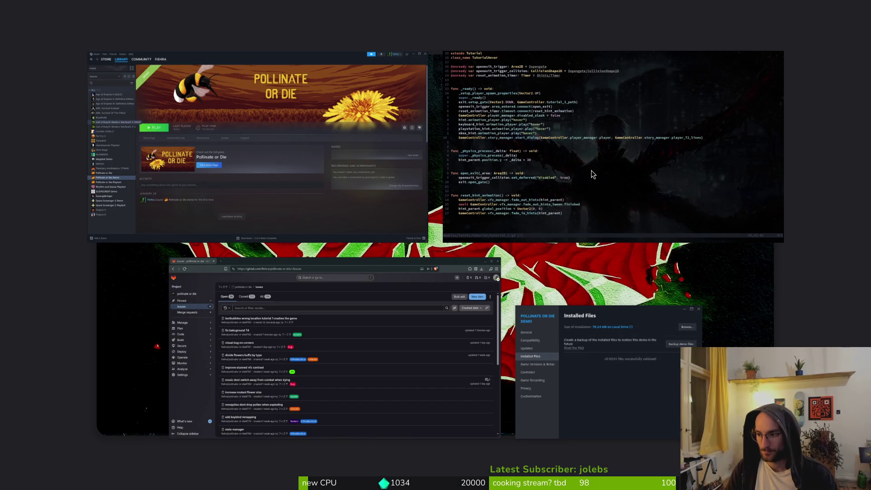
{"action": "type", "text": ":w"}
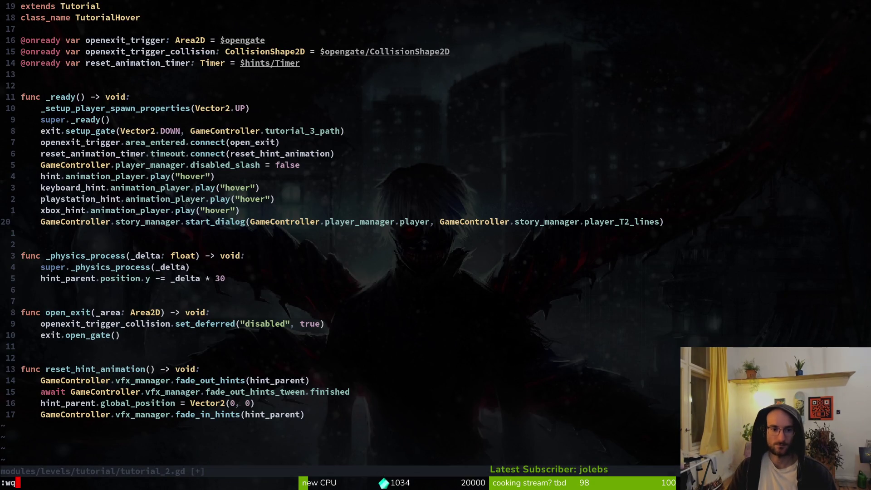
{"action": "type", "text": "q"}
{"action": "key", "text": "Return"}
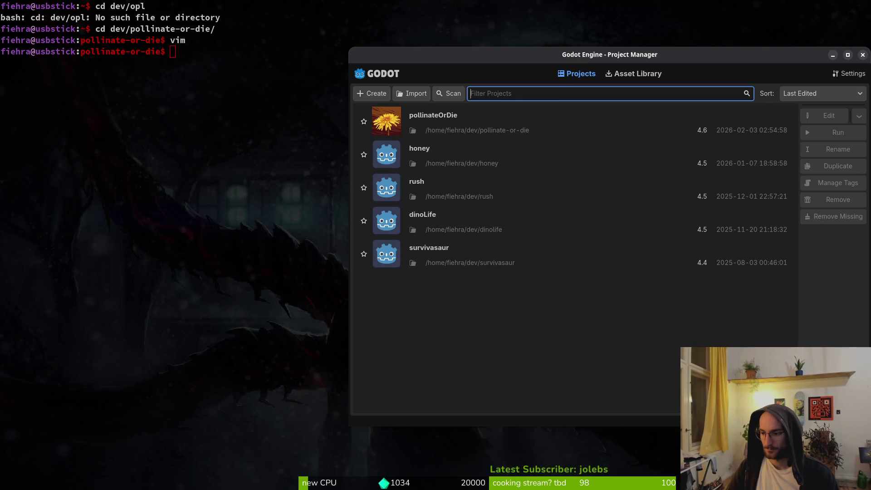
Open pollinateOrDie from the Project Manager, run it, and start a new game.
{"action": "double_click", "coordinate": [451, 116]}
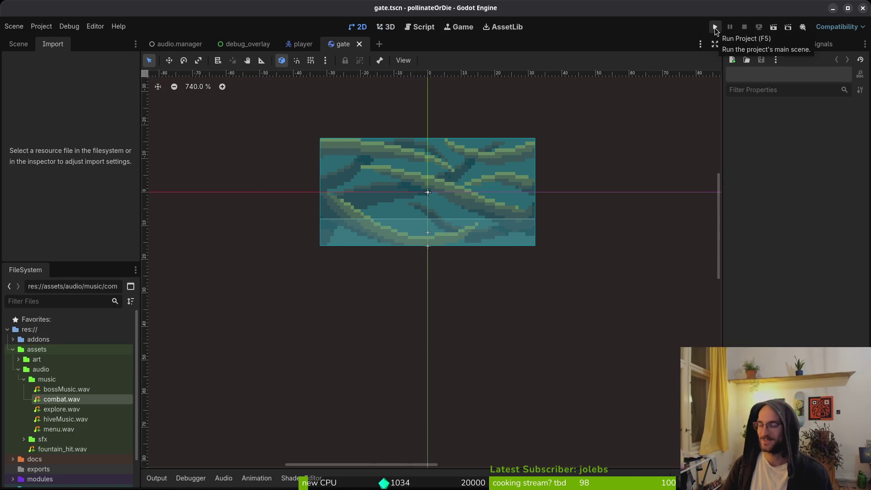
{"action": "left_click", "coordinate": [714, 26]}
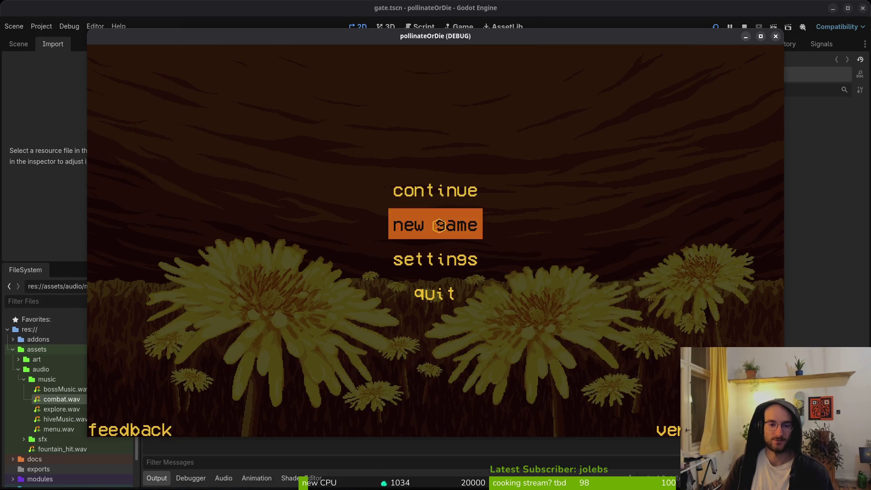
{"action": "left_click", "coordinate": [439, 224]}
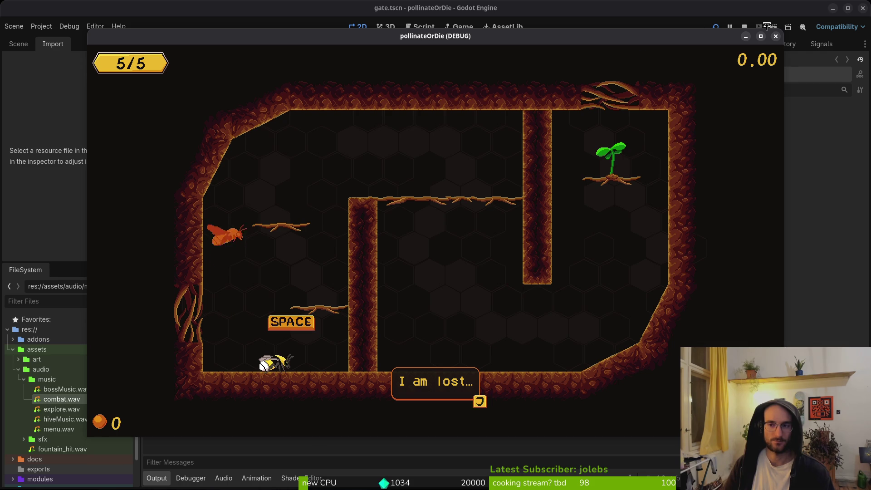
{"action": "key", "text": "alt+Tab"}
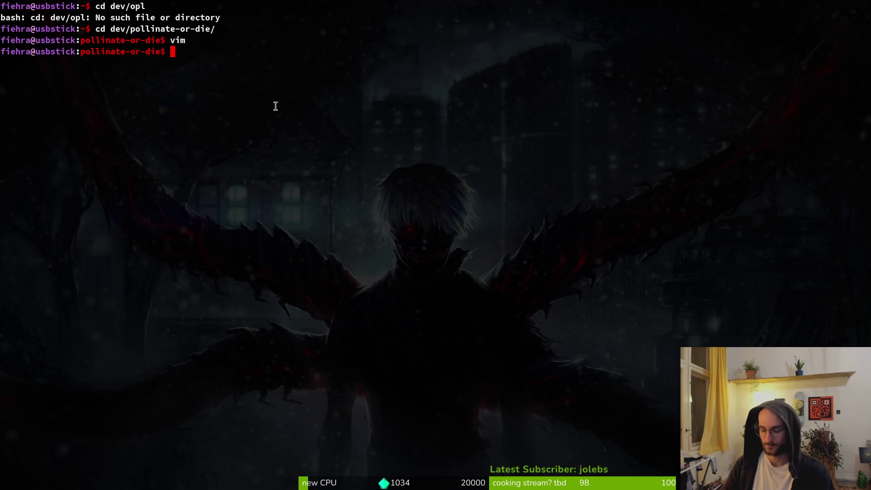
Reopen text_bubble.gd, keep the removal of empty line 48, and save it.
{"action": "type", "text": "exit"}
{"action": "key", "text": "Return"}
{"action": "type", "text": "textb"}
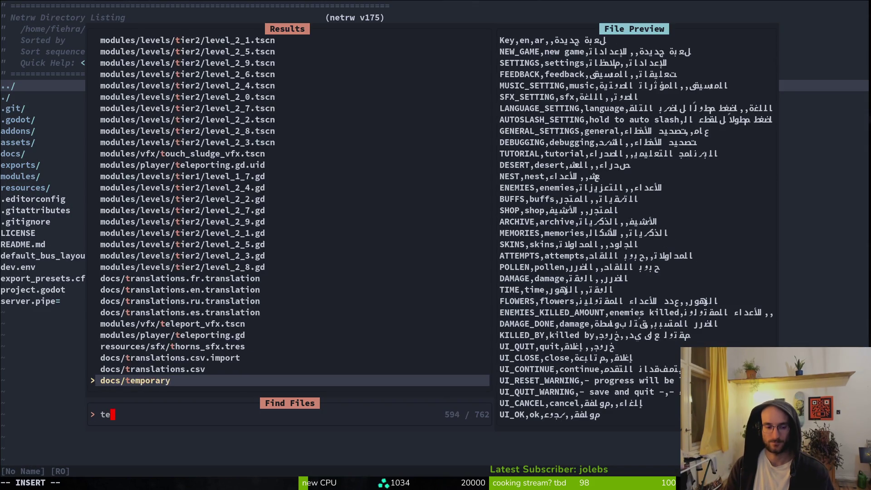
{"action": "key", "text": "Return"}
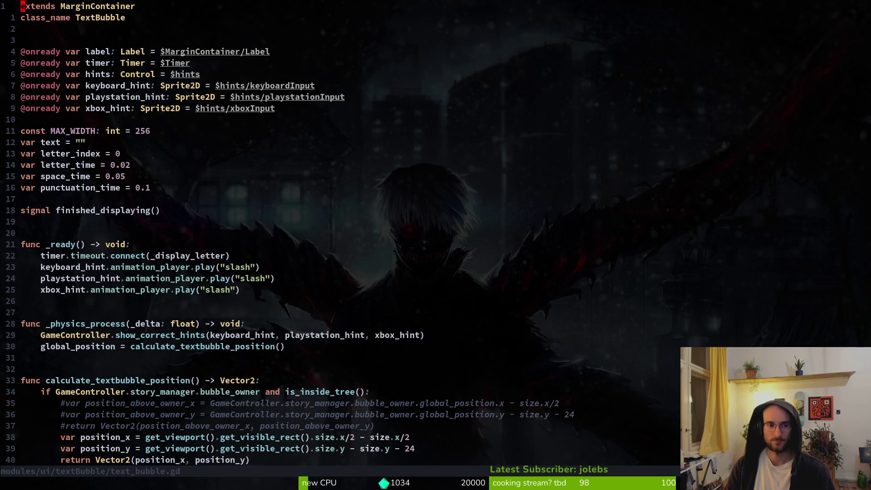
{"action": "key", "text": "u"}
{"action": "key", "text": "ctrl+r"}
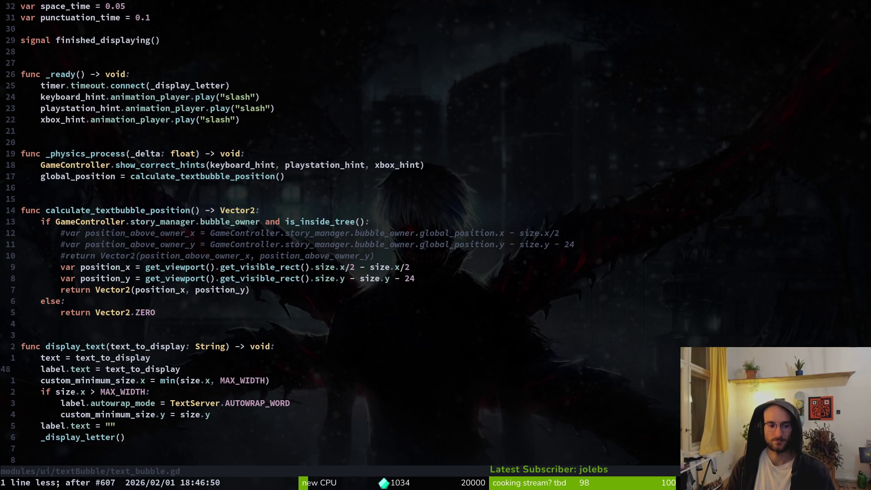
{"action": "key", "text": "ctrl+s"}
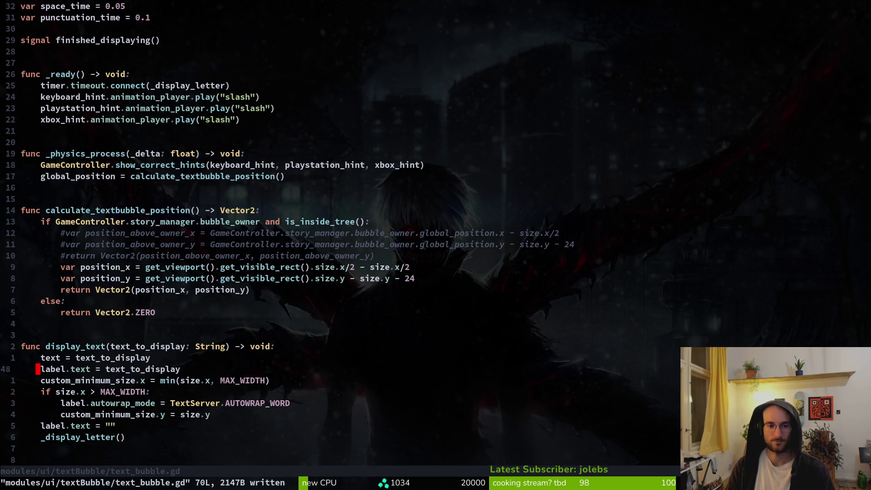
Search the project for bubble_owner with Telescope.
{"action": "key", "text": "space"}
{"action": "type", "text": "psbubb"}
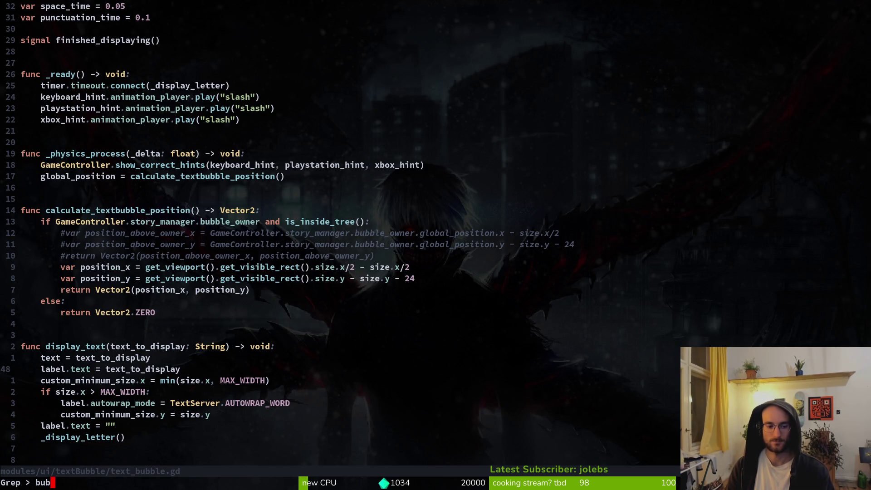
{"action": "type", "text": "le_owner"}
{"action": "key", "text": "Return"}
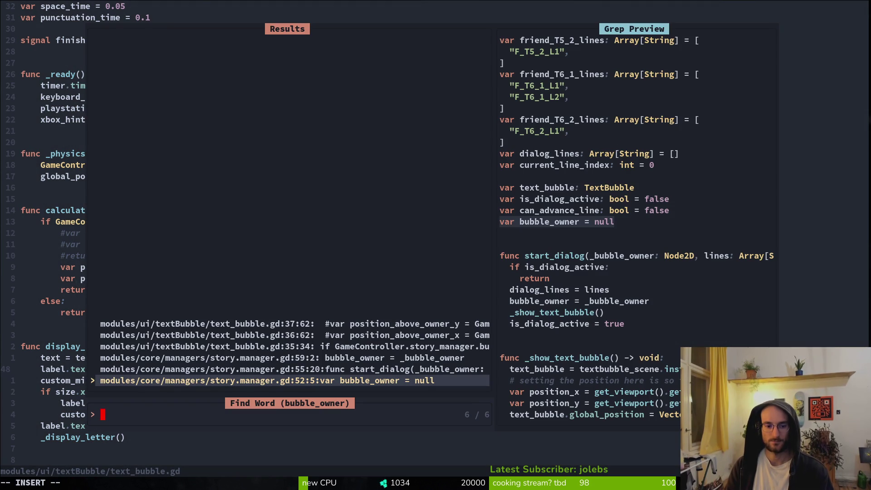
{"action": "key", "text": "Up"}
{"action": "key", "text": "Escape"}
{"action": "key", "text": "Escape"}
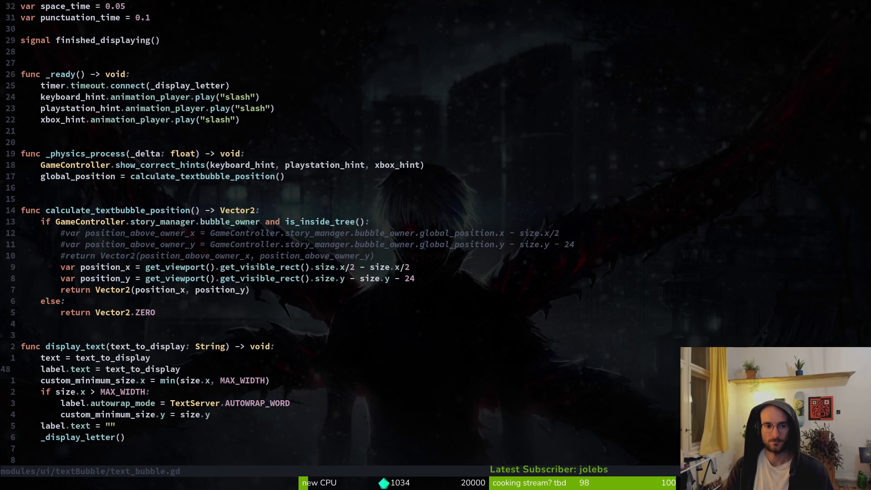
Search for start_dialog, open tutorial_1.gd at line 28, and begin editing the call's arguments.
{"action": "key", "text": "space"}
{"action": "type", "text": "psstart"}
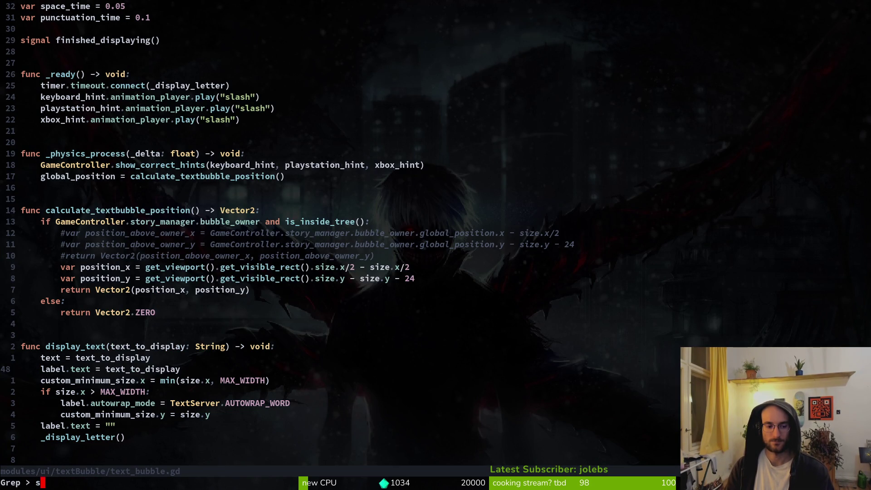
{"action": "type", "text": "_dialog"}
{"action": "key", "text": "Return"}
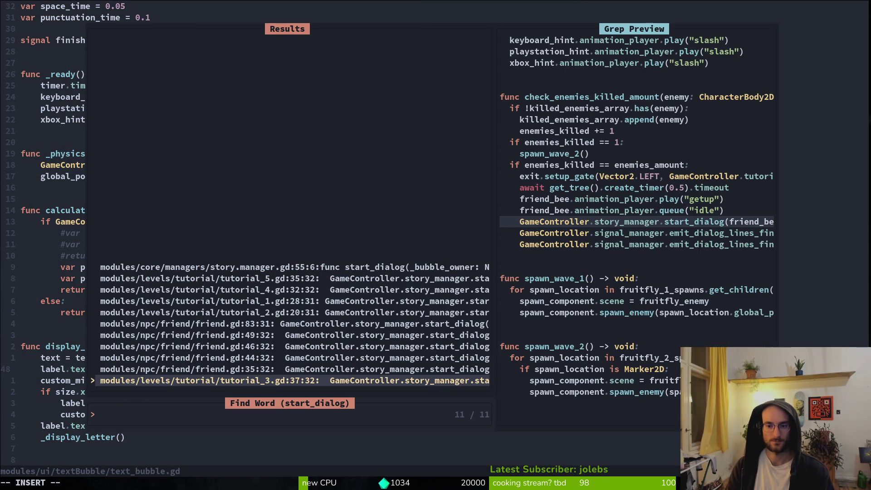
{"action": "key", "text": "Up"}
{"action": "key", "text": "Up"}
{"action": "key", "text": "Up"}
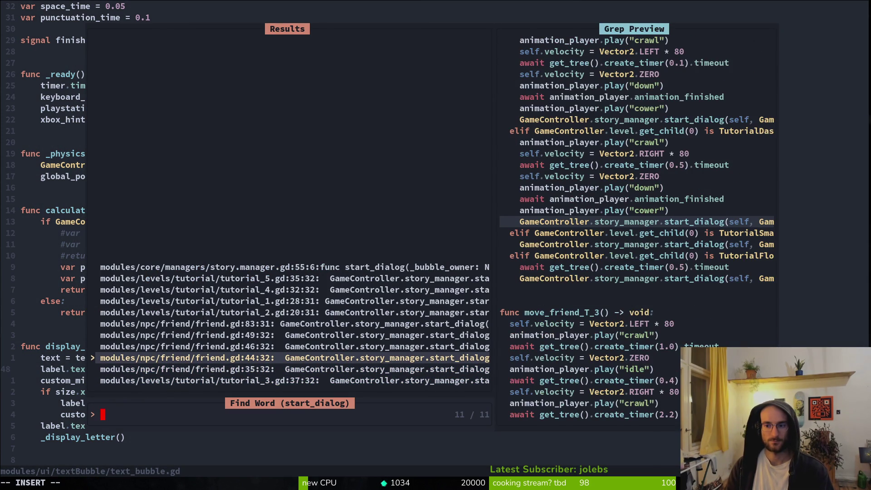
{"action": "key", "text": "Up"}
{"action": "key", "text": "Up"}
{"action": "key", "text": "Up"}
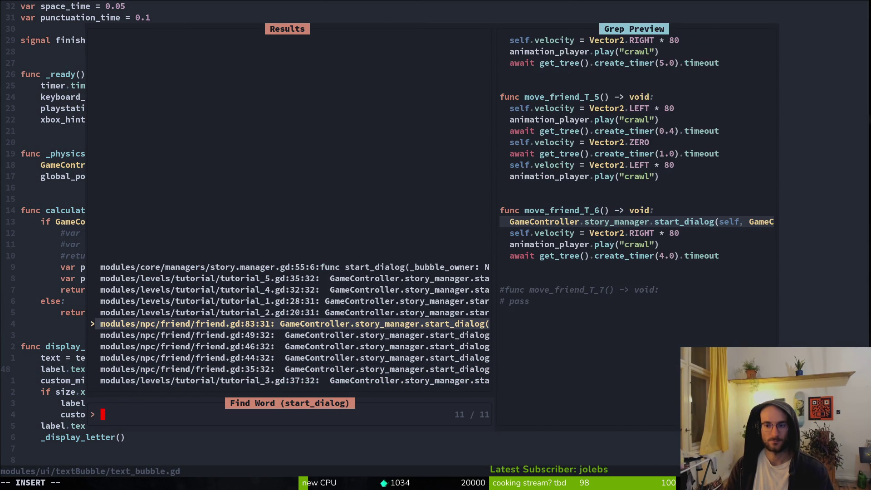
{"action": "key", "text": "Up"}
{"action": "key", "text": "Return"}
{"action": "key", "text": "f"}
{"action": "key", "text": "parenleft"}
{"action": "key", "text": "i"}
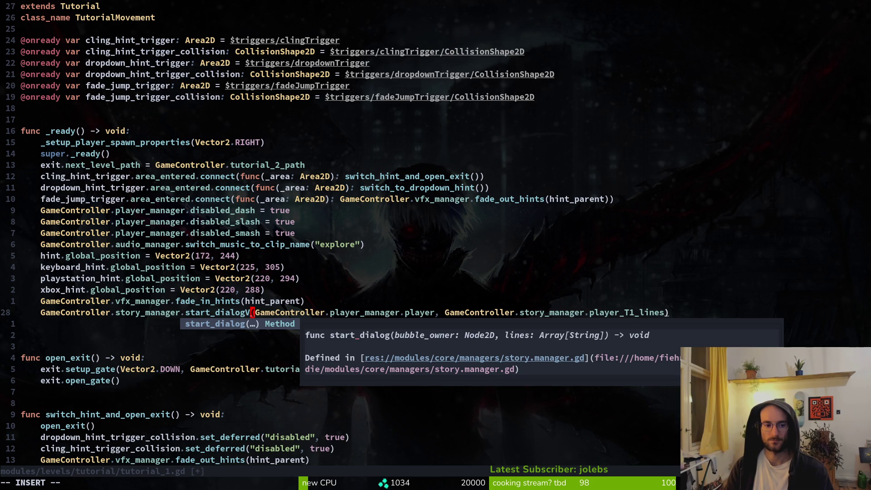
{"action": "key", "text": "Escape"}
{"action": "key", "text": "u"}
{"action": "key", "text": "shift+v"}
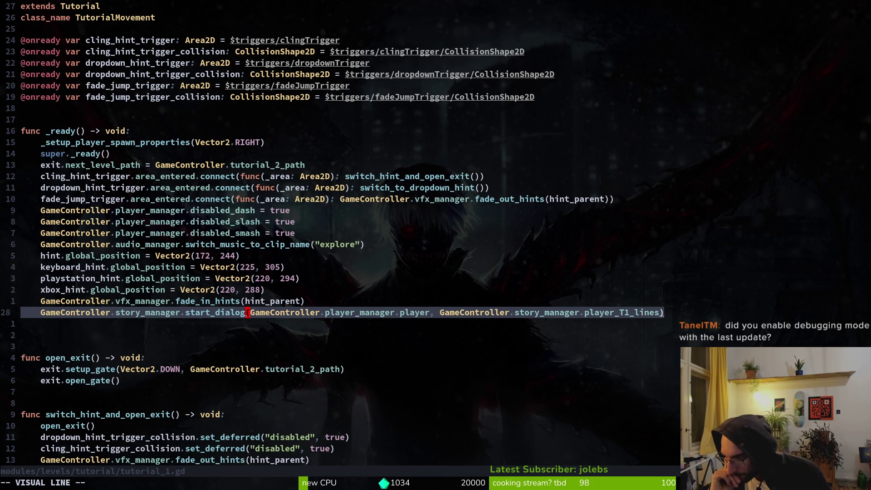
Rerun the game with F5, quit to the main menu and start a new game.
{"action": "key", "text": "alt+Tab"}
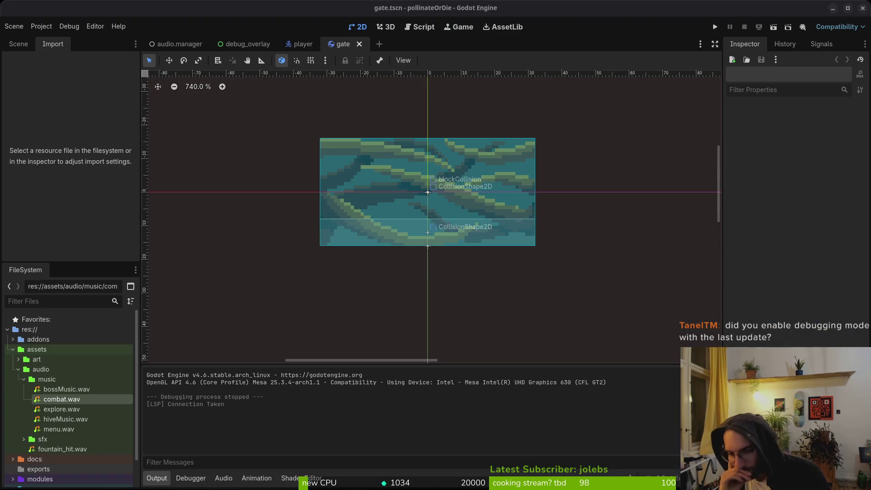
{"action": "key", "text": "F5"}
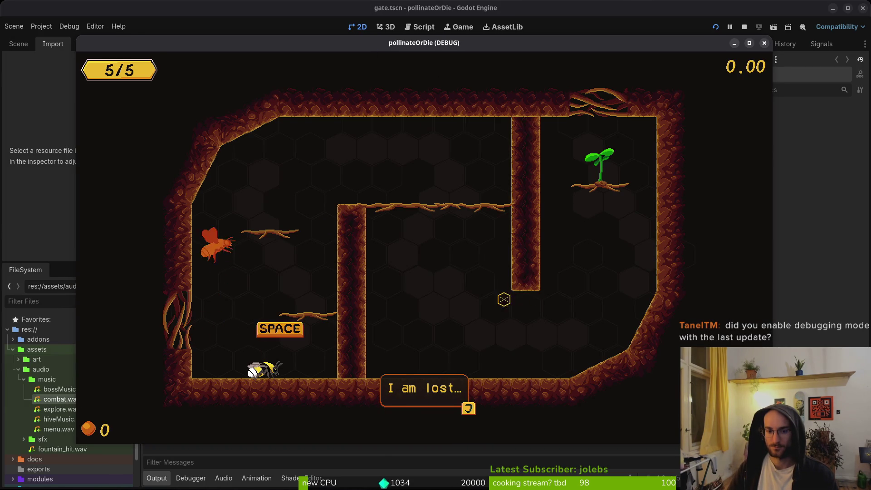
{"action": "key", "text": "Escape"}
{"action": "left_click", "coordinate": [426, 295]}
{"action": "left_click", "coordinate": [376, 272]}
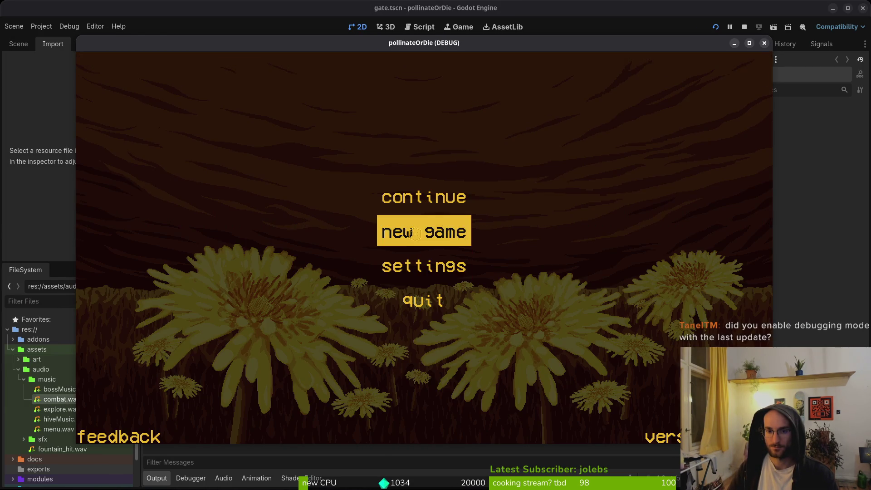
{"action": "left_click", "coordinate": [449, 230]}
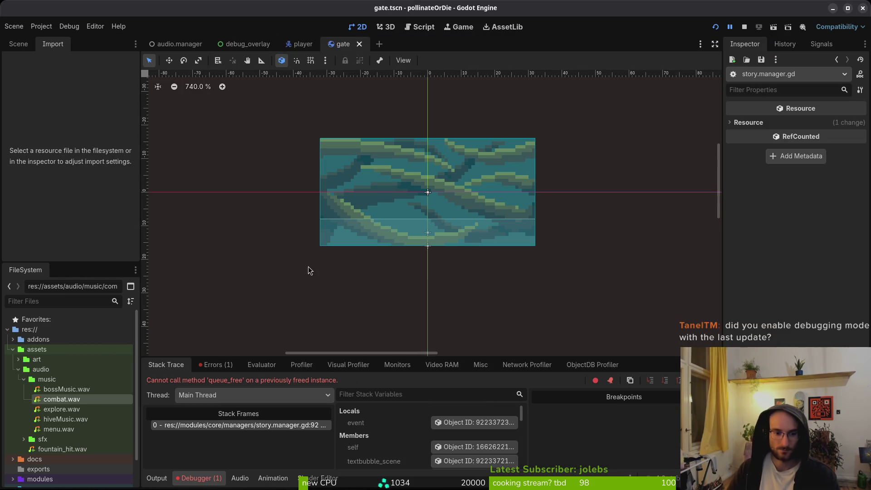
Inspect the queue_free error in the Debugger's Errors and Stack Trace tabs, then return to Neovim.
{"action": "left_click", "coordinate": [209, 363]}
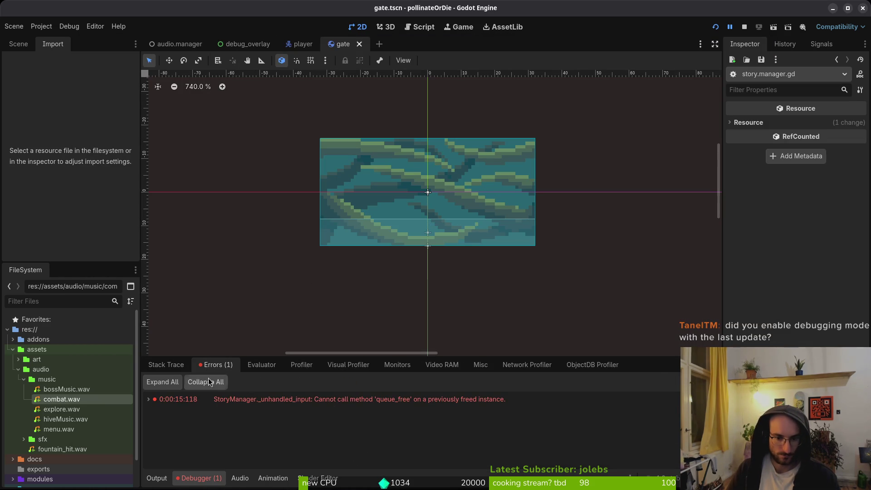
{"action": "left_click", "coordinate": [166, 365]}
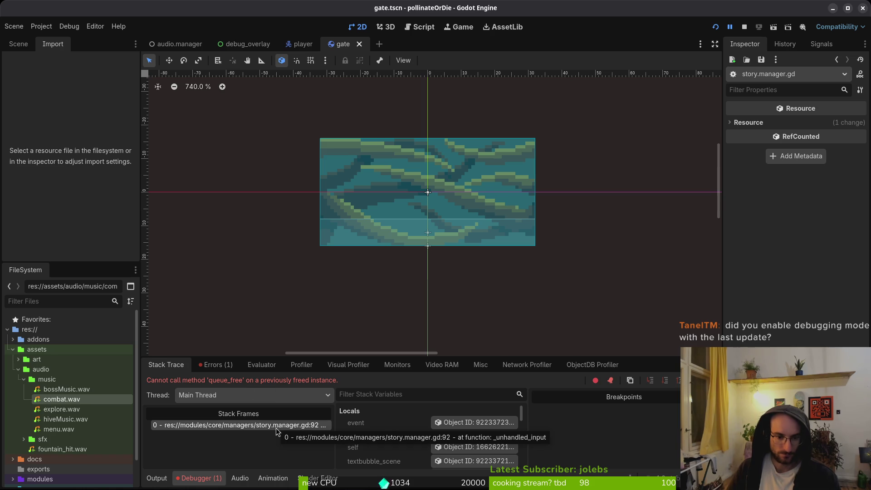
{"action": "key", "text": "alt+Tab"}
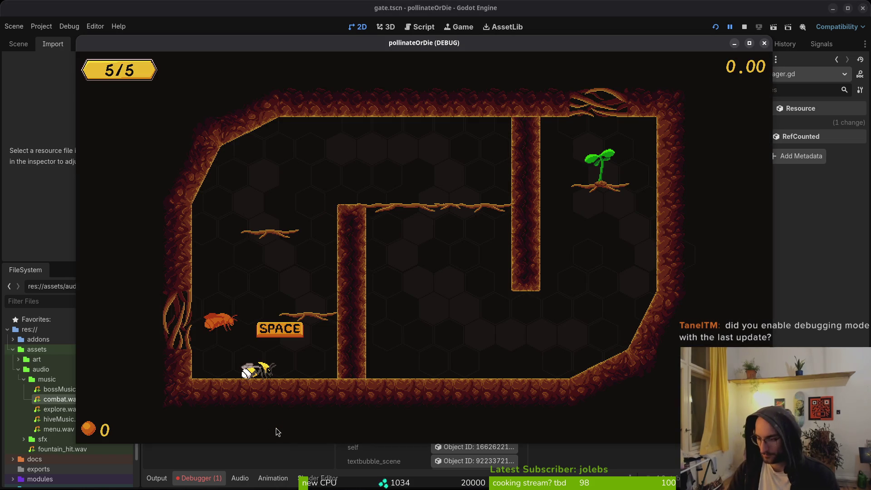
{"action": "key", "text": "alt+Tab"}
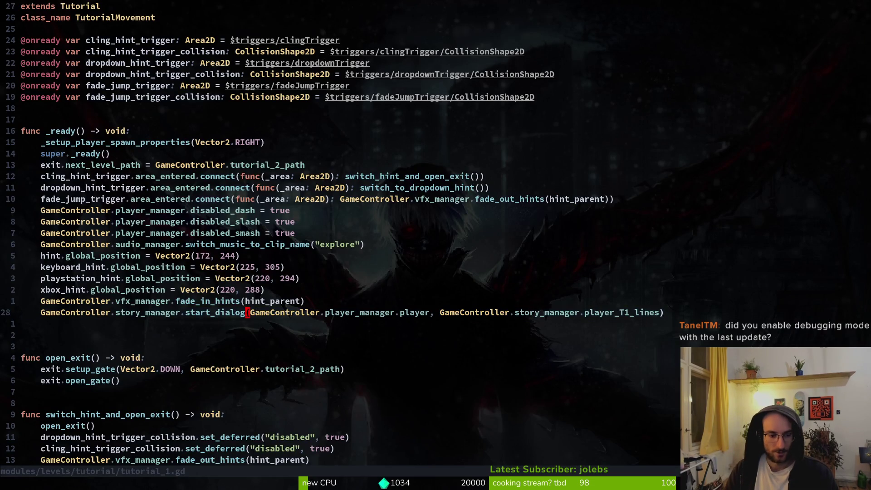
Locate the failing text_bubble.queue_free line in story.manager.gd and search the project for text_bubble.
{"action": "key", "text": "space"}
{"action": "key", "text": "f"}
{"action": "key", "text": "f"}
{"action": "key", "text": "Escape"}
{"action": "key", "text": "alt+Tab"}
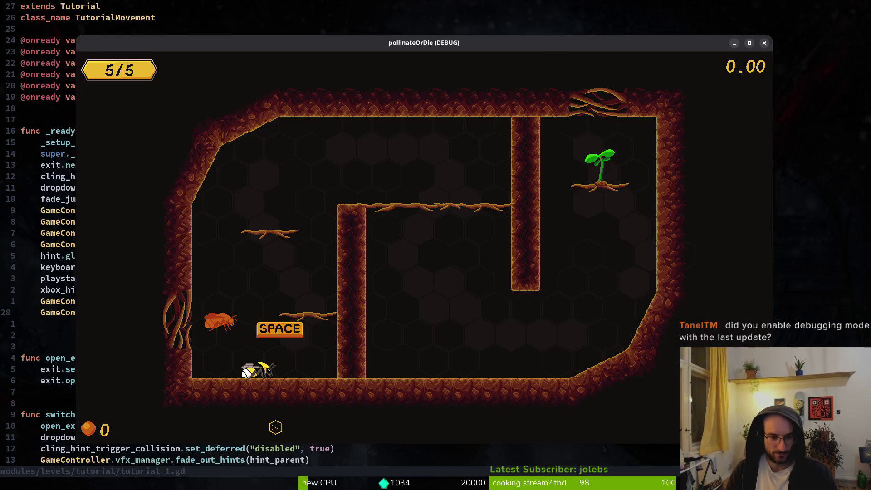
{"action": "key", "text": "slash"}
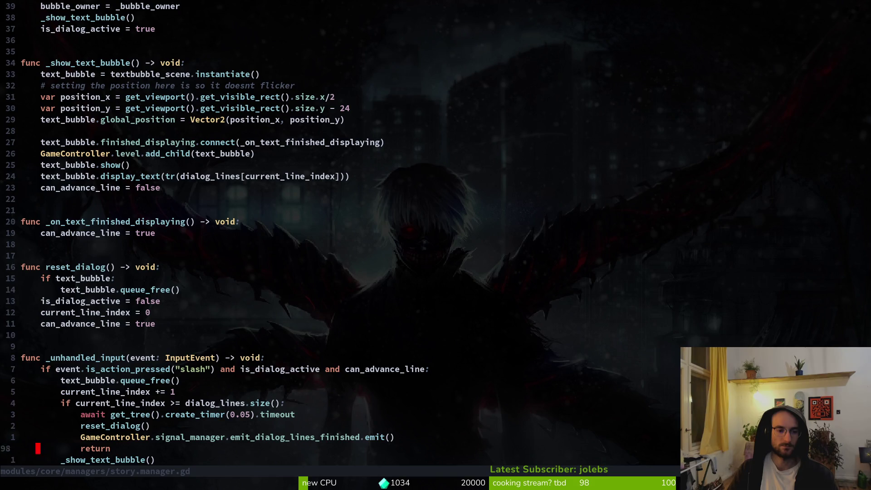
{"action": "key", "text": "k"}
{"action": "key", "text": "k"}
{"action": "key", "text": "k"}
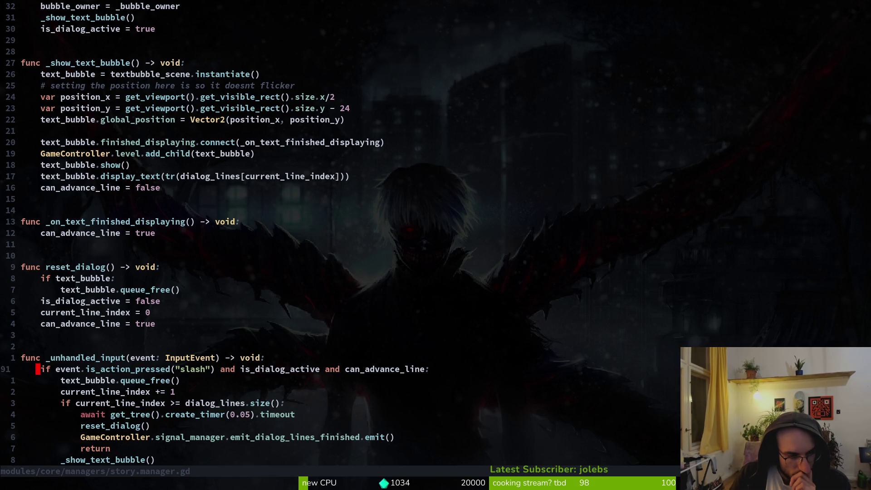
{"action": "key", "text": "j"}
{"action": "key", "text": "w"}
{"action": "key", "text": "v"}
{"action": "key", "text": "Escape"}
{"action": "key", "text": "space"}
{"action": "type", "text": "pstext_bubble"}
{"action": "key", "text": "Return"}
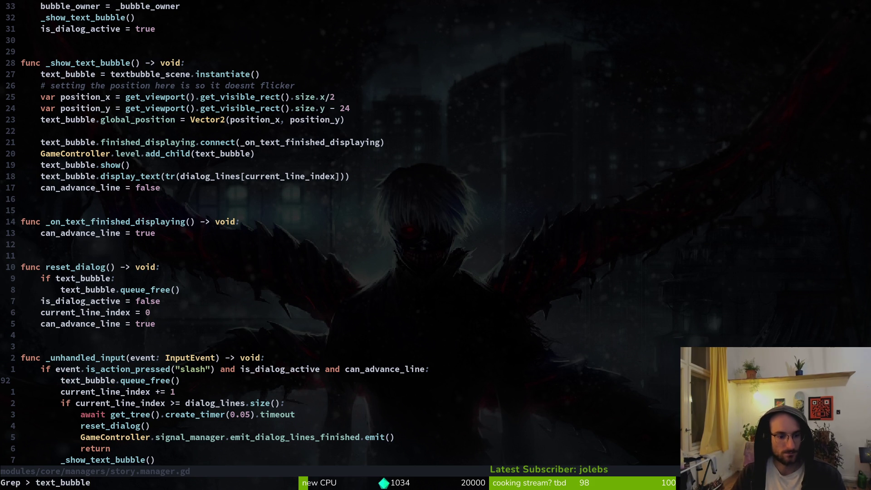
{"action": "key", "text": "Escape"}
{"action": "key", "text": "Escape"}
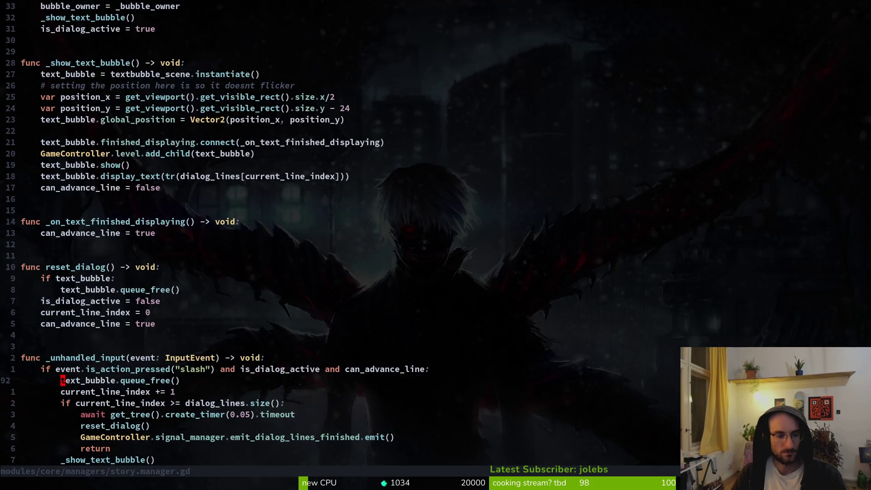
{"action": "key", "text": "Escape"}
Copy the 'if text_bubble:' line from reset_dialog into _unhandled_input above queue_free.
{"action": "left_click", "coordinate": [113, 142]}
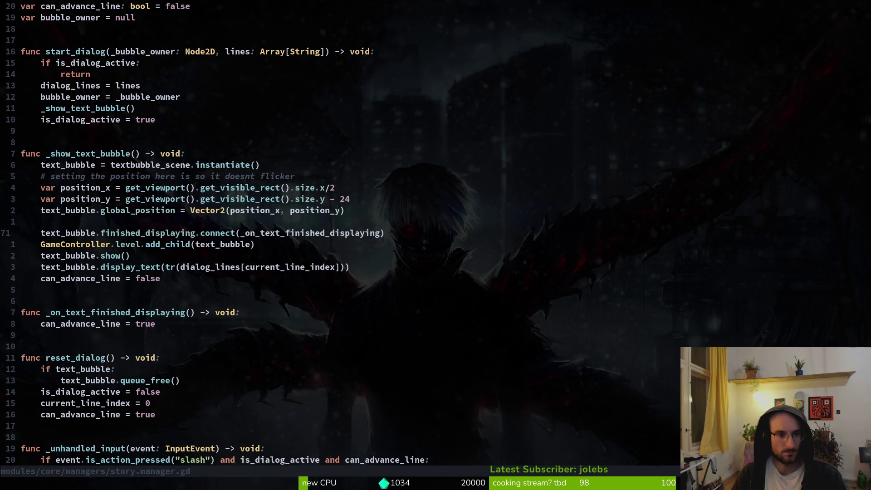
{"action": "key", "text": "ctrl+d"}
{"action": "key", "text": "j"}
{"action": "key", "text": "k"}
{"action": "key", "text": "k"}
{"action": "key", "text": "k"}
{"action": "key", "text": "j"}
{"action": "key", "text": "V"}
{"action": "key", "text": "y"}
{"action": "key", "text": "j"}
Indent queue_free under the new guard and save story.manager.gd with :w.
{"action": "key", "text": "j"}
{"action": "key", "text": "j"}
{"action": "key", "text": "j"}
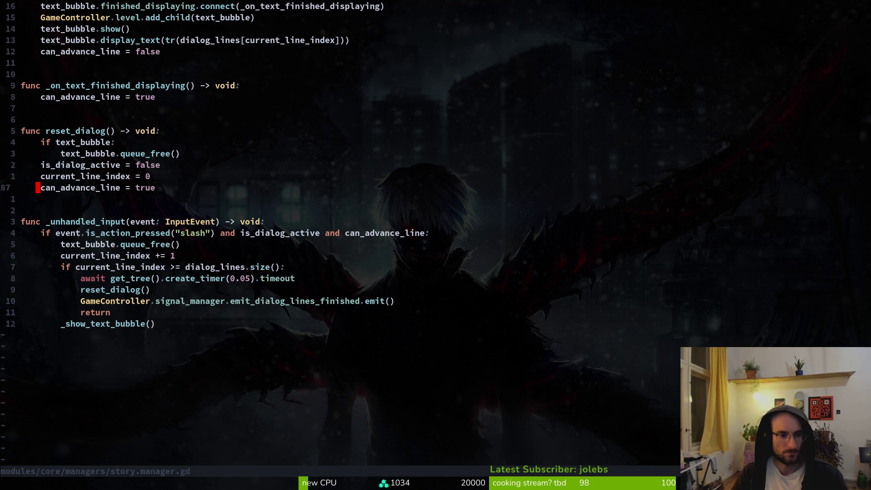
{"action": "key", "text": "p"}
{"action": "key", "text": "V"}
{"action": "key", "text": "j"}
{"action": "key", "text": "j"}
{"action": "key", "text": "j"}
{"action": "key", "text": "Escape"}
{"action": "key", "text": "k"}
{"action": "key", "text": "k"}
{"action": "key", "text": "k"}
{"action": "key", "text": "k"}
{"action": "key", "text": "k"}
{"action": "key", "text": "V"}
{"action": "key", "text": "j"}
{"action": "key", "text": "greater"}
{"action": "type", "text": ":w"}
{"action": "key", "text": "Return"}
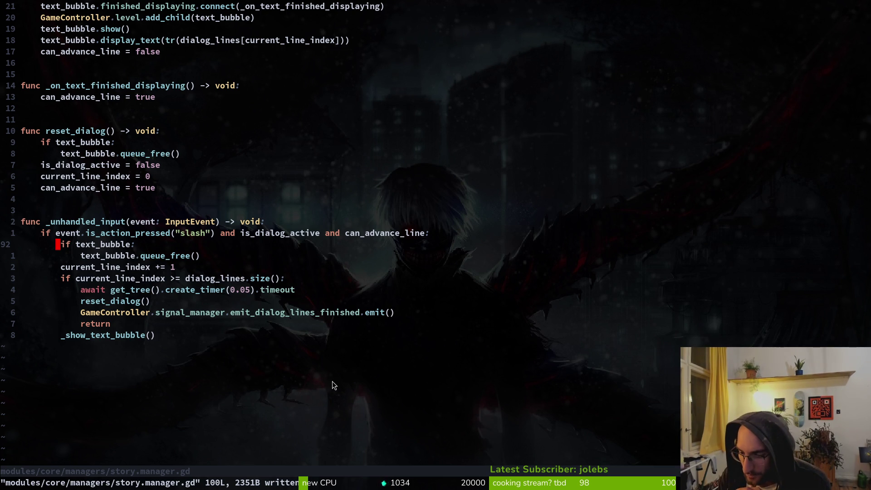
{"action": "left_click", "coordinate": [156, 270]}
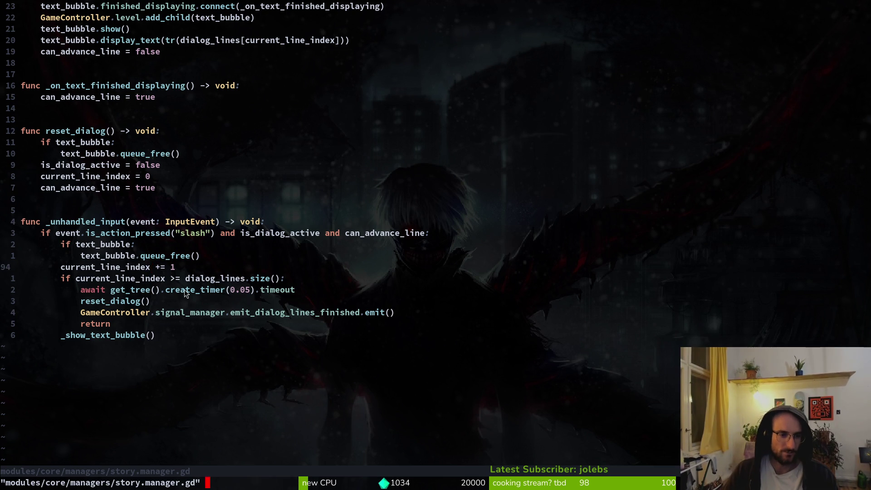
{"action": "key", "text": "F5"}
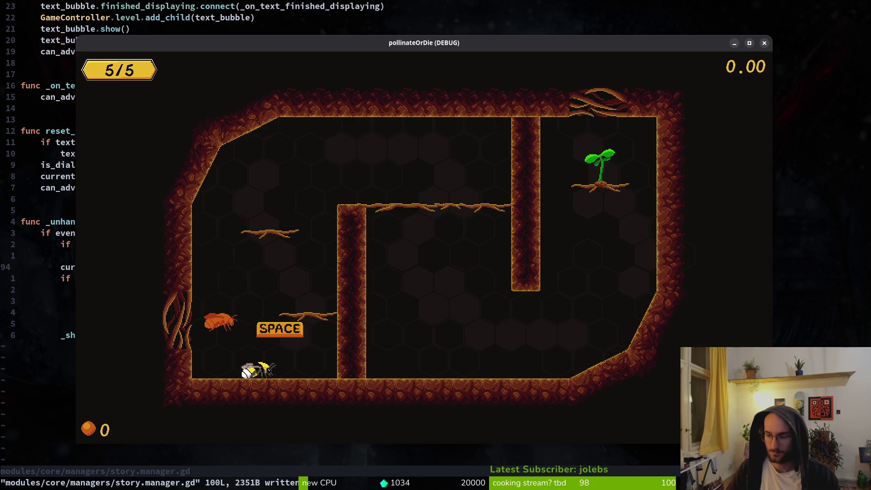
Close the game window, quit Neovim with :q, and relaunch the game from Godot.
{"action": "left_click", "coordinate": [764, 43]}
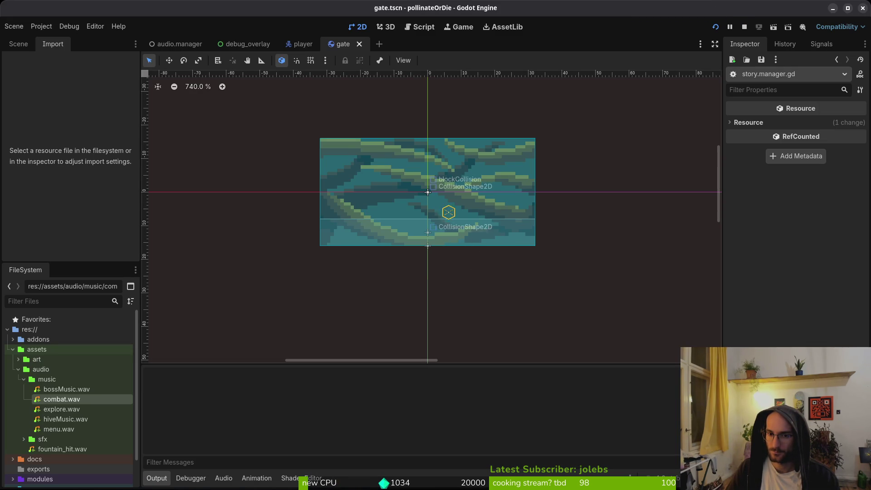
{"action": "left_click", "coordinate": [832, 8]}
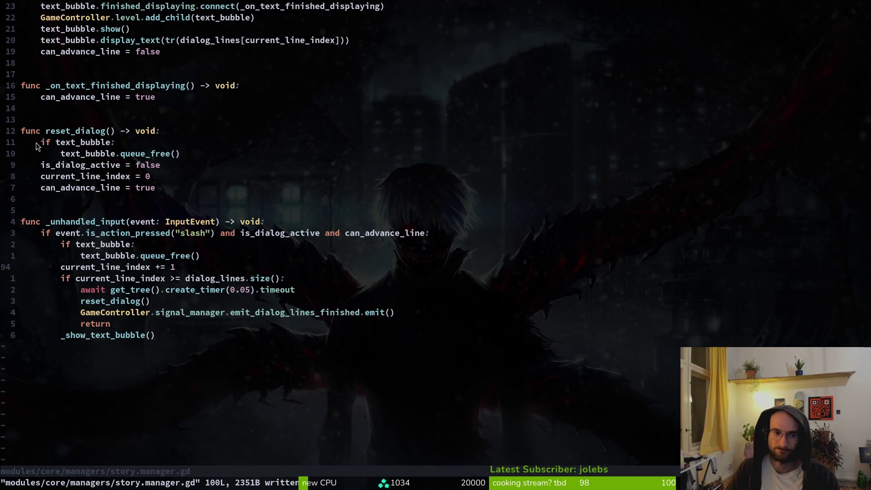
{"action": "type", "text": ":q"}
{"action": "key", "text": "Return"}
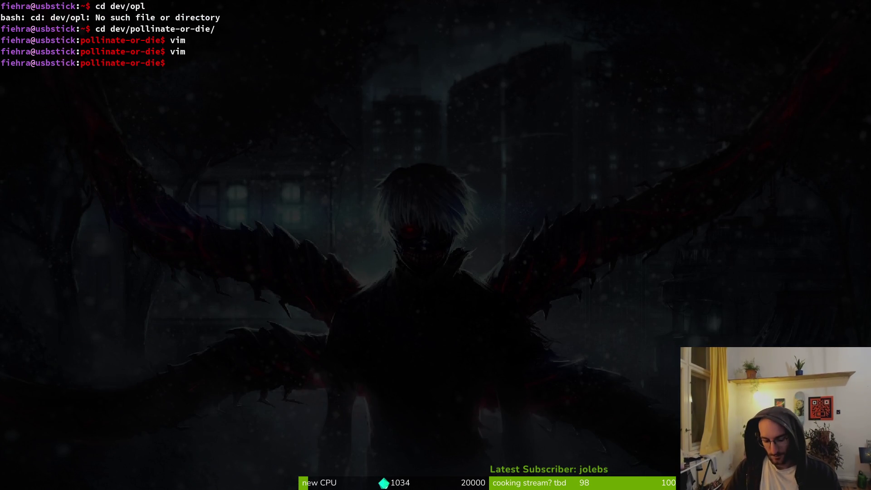
{"action": "key", "text": "alt+Tab"}
{"action": "left_click", "coordinate": [715, 26]}
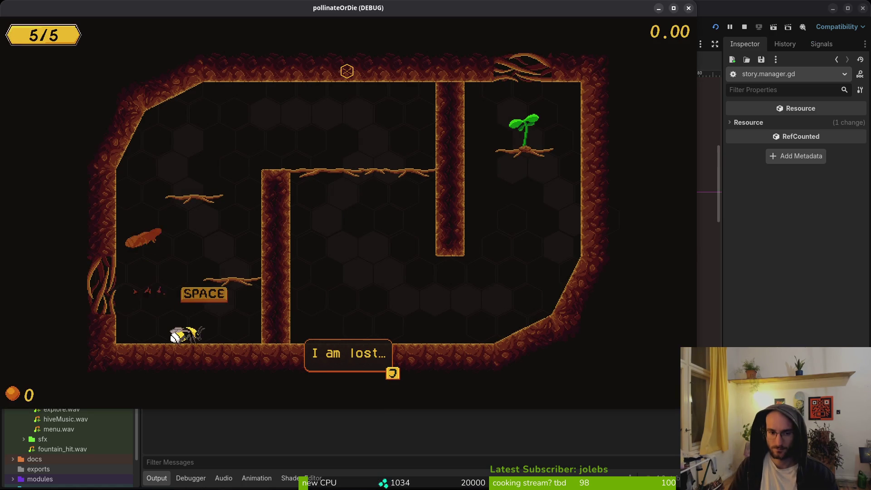
Return to the hive, then quit to the main menu and start a New Game.
{"action": "key", "text": "Escape"}
{"action": "key", "text": "Down"}
{"action": "key", "text": "Down"}
{"action": "key", "text": "Down"}
{"action": "key", "text": "Return"}
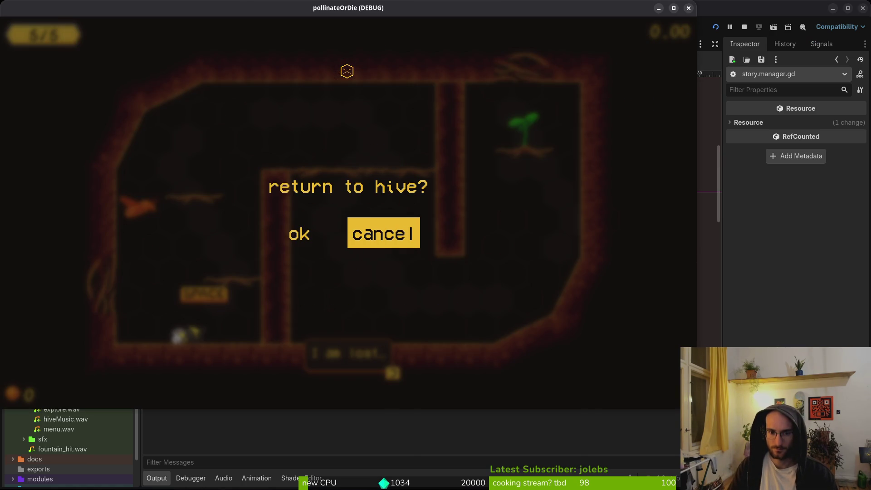
{"action": "key", "text": "Return"}
{"action": "key", "text": "Escape"}
{"action": "key", "text": "Down"}
{"action": "key", "text": "Down"}
{"action": "key", "text": "Down"}
{"action": "key", "text": "Down"}
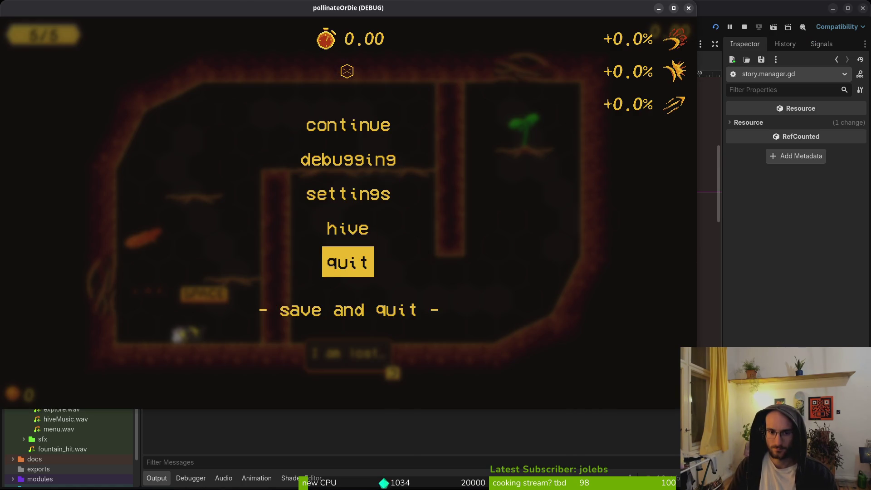
{"action": "key", "text": "Return"}
{"action": "key", "text": "Left"}
{"action": "key", "text": "Return"}
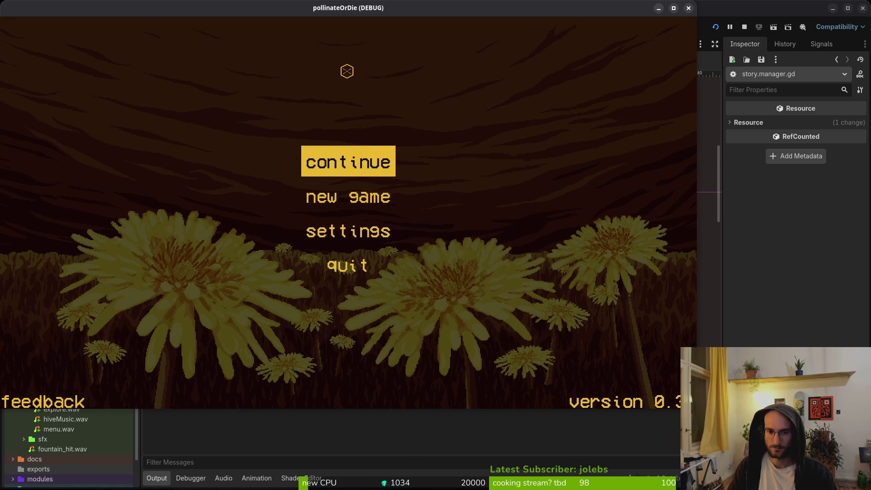
{"action": "key", "text": "Down"}
{"action": "key", "text": "Return"}
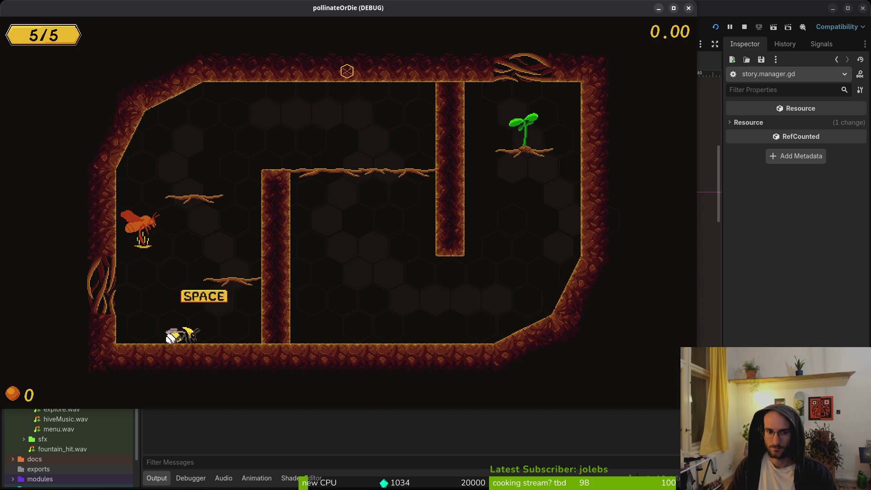
Dismiss the opening dialog line, close the game and return to the terminal.
{"action": "key", "text": "j"}
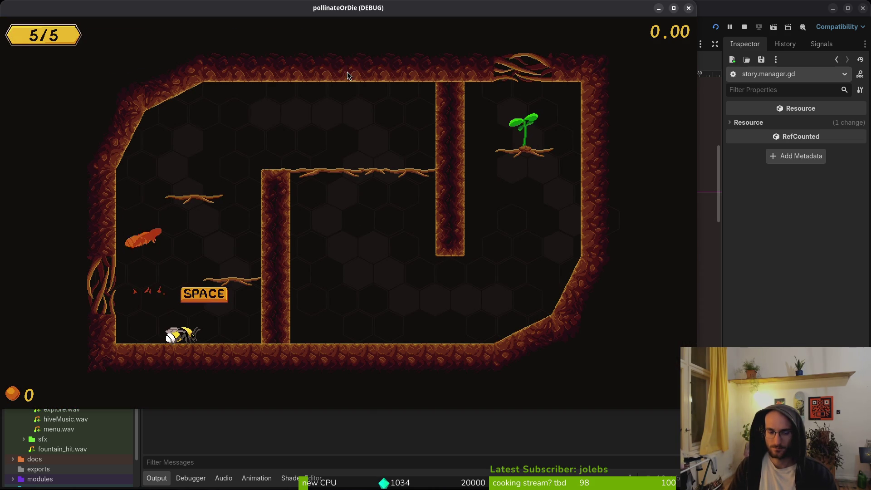
{"action": "key", "text": "Escape"}
{"action": "key", "text": "super+1"}
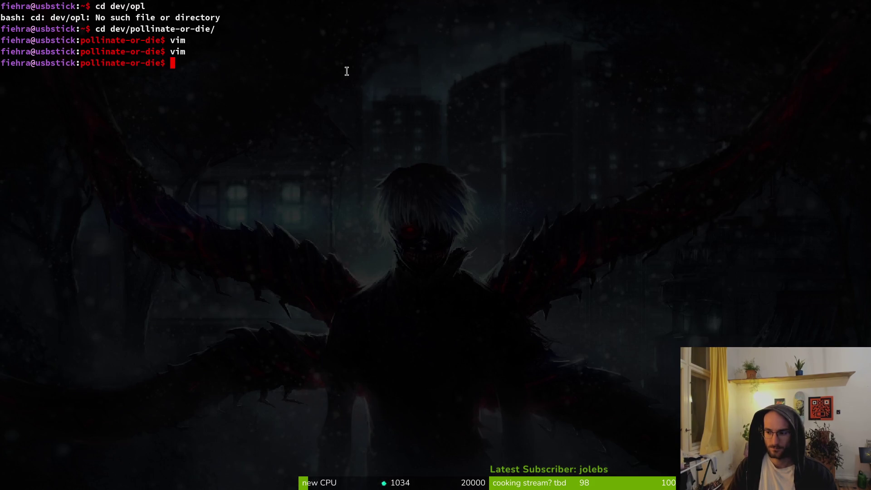
Start vim in the project and open text_bubble.gd.
{"action": "type", "text": "vim"}
{"action": "key", "text": "Return"}
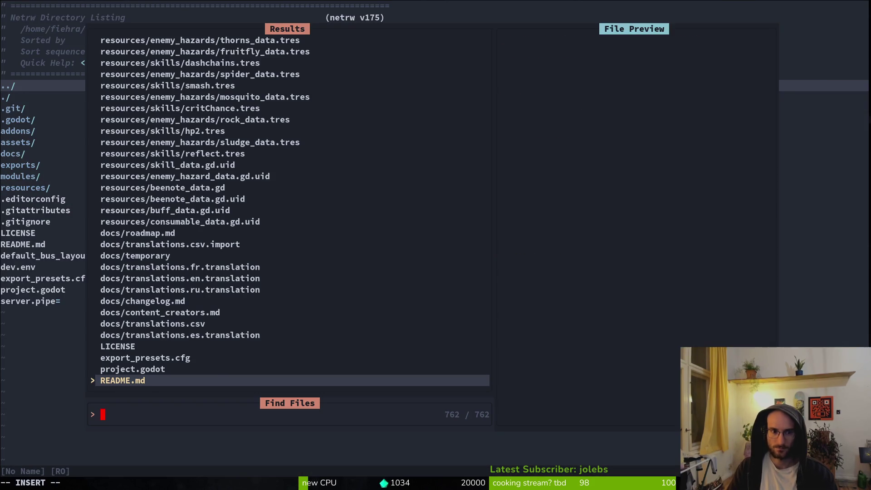
{"action": "type", "text": "tebu"}
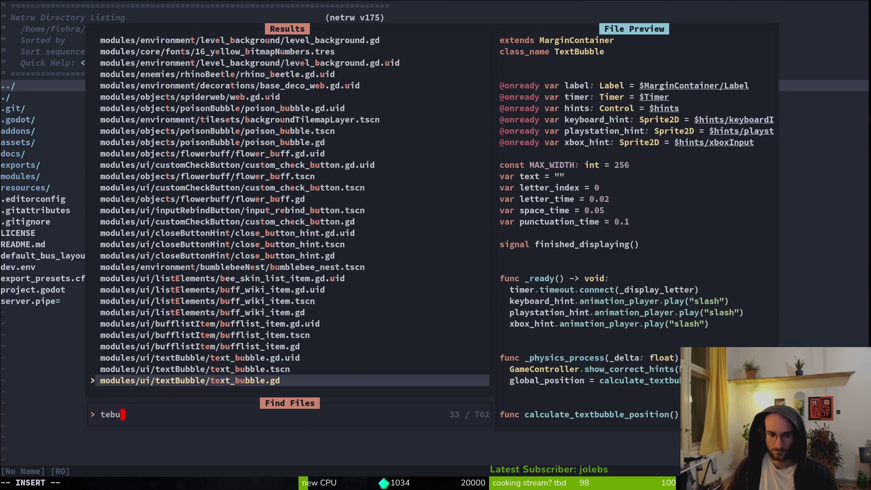
{"action": "key", "text": "Return"}
{"action": "key", "text": "k"}
{"action": "key", "text": "k"}
{"action": "key", "text": "ctrl+d"}
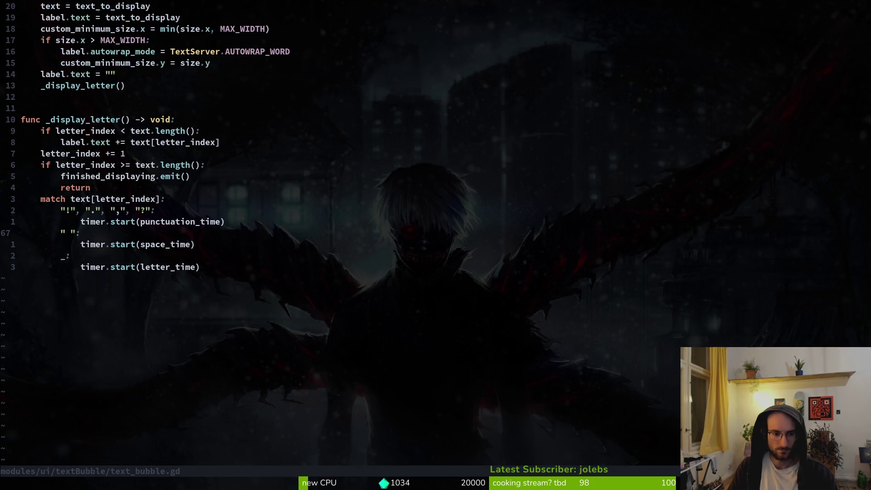
Open story.manager.gd and go to the reset_dialog function.
{"action": "key", "text": "space"}
{"action": "key", "text": "f"}
{"action": "key", "text": "f"}
{"action": "type", "text": "sto"}
{"action": "key", "text": "Return"}
{"action": "key", "text": "ctrl+d"}
{"action": "key", "text": "ctrl+d"}
{"action": "key", "text": "ctrl+d"}
{"action": "key", "text": "k"}
{"action": "key", "text": "k"}
{"action": "key", "text": "k"}
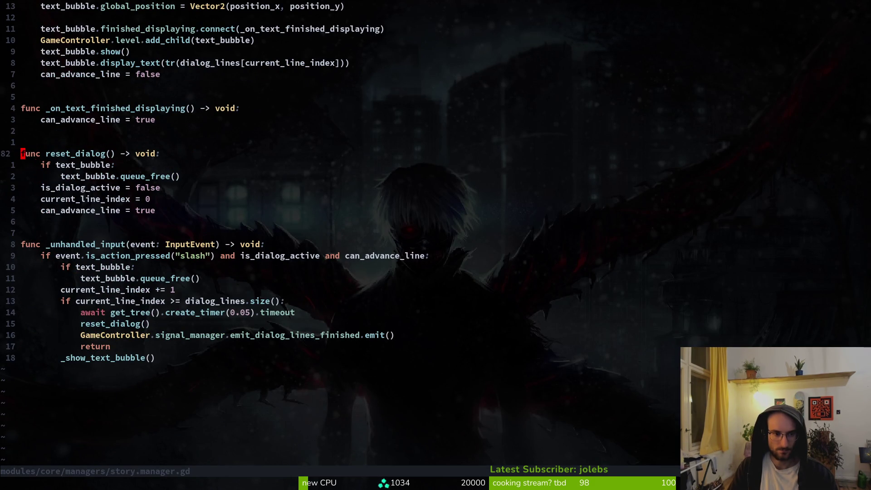
{"action": "type", "text": ":w"}
Open pause_overlay.gd and move to the _quit_game_callable function.
{"action": "key", "text": "space"}
{"action": "key", "text": "f"}
{"action": "key", "text": "f"}
{"action": "type", "text": "p"}
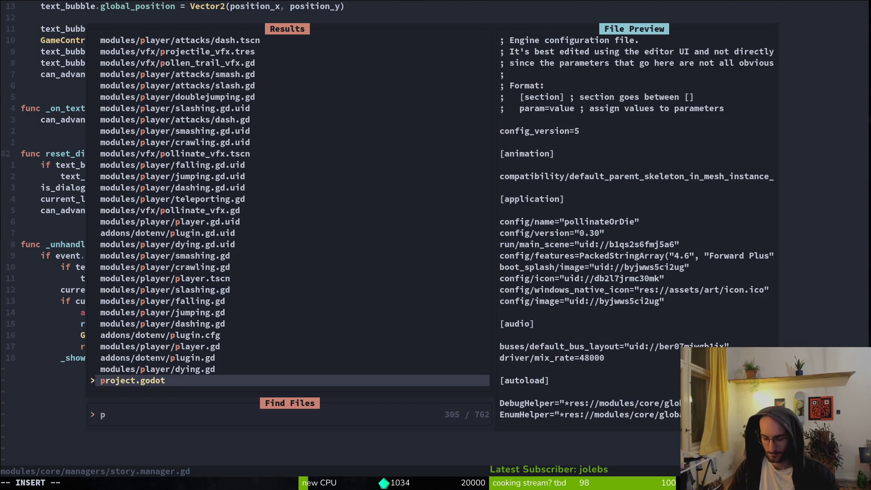
{"action": "type", "text": "auseov"}
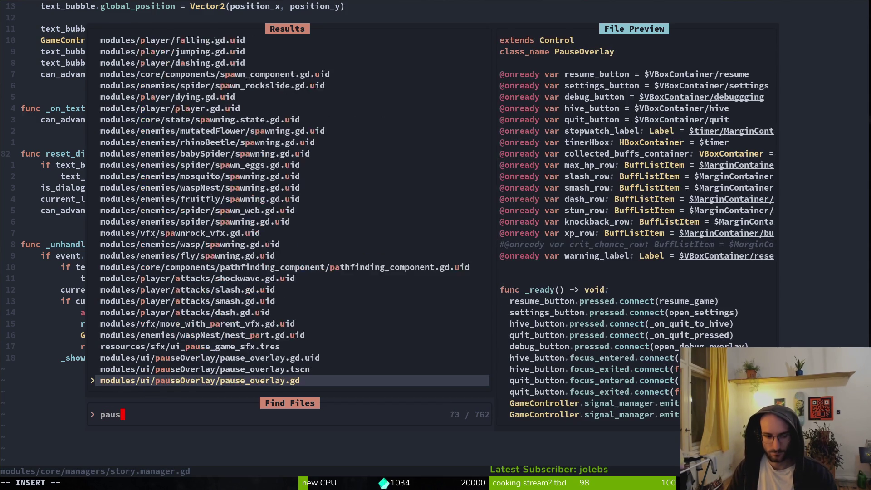
{"action": "key", "text": "Return"}
{"action": "key", "text": "ctrl+d"}
{"action": "key", "text": "ctrl+d"}
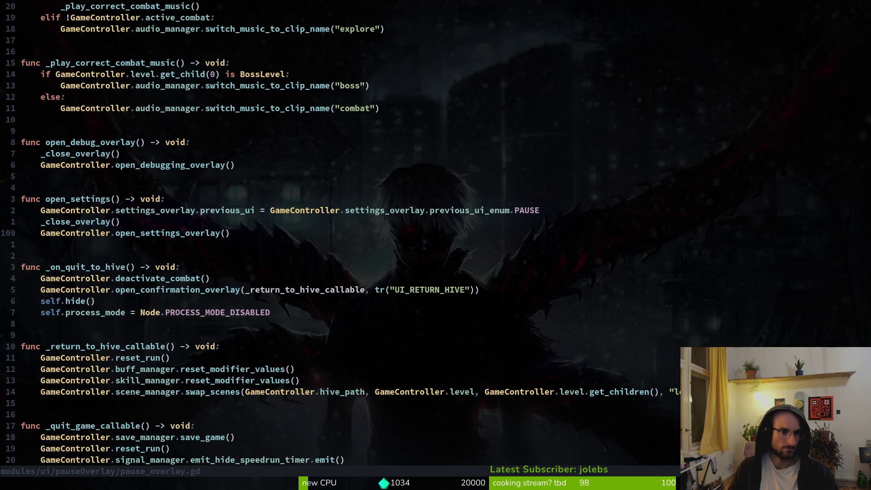
{"action": "key", "text": "j"}
{"action": "key", "text": "j"}
{"action": "key", "text": "j"}
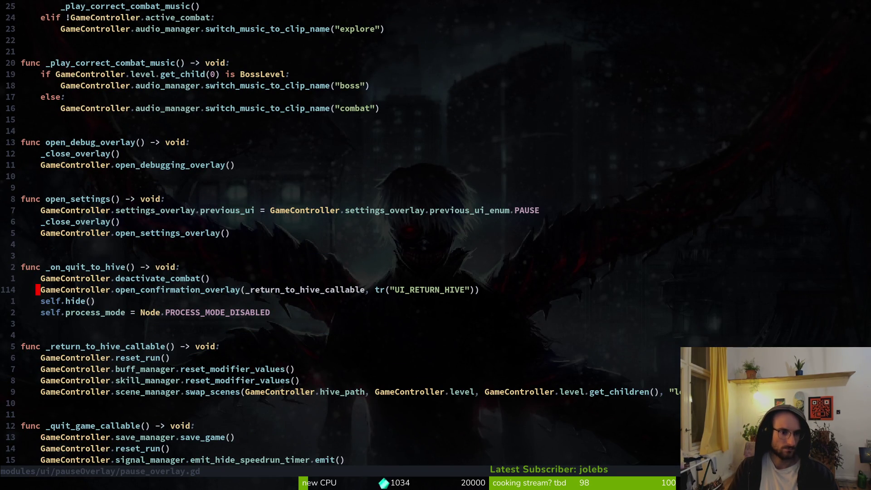
{"action": "key", "text": "ctrl+d"}
{"action": "key", "text": "k"}
{"action": "key", "text": "k"}
{"action": "key", "text": "k"}
Add GameController.story_manager.reset_dialog() to _quit_game_callable.
{"action": "key", "text": "p"}
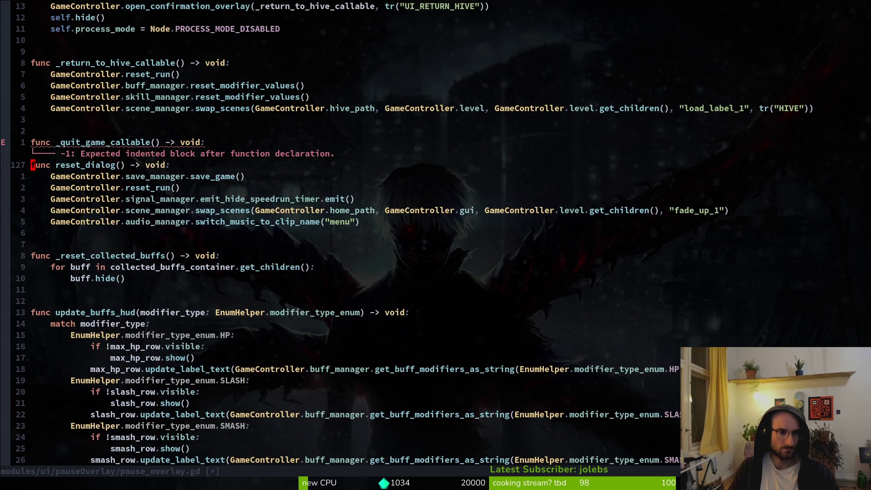
{"action": "type", "text": "oGameController.st"}
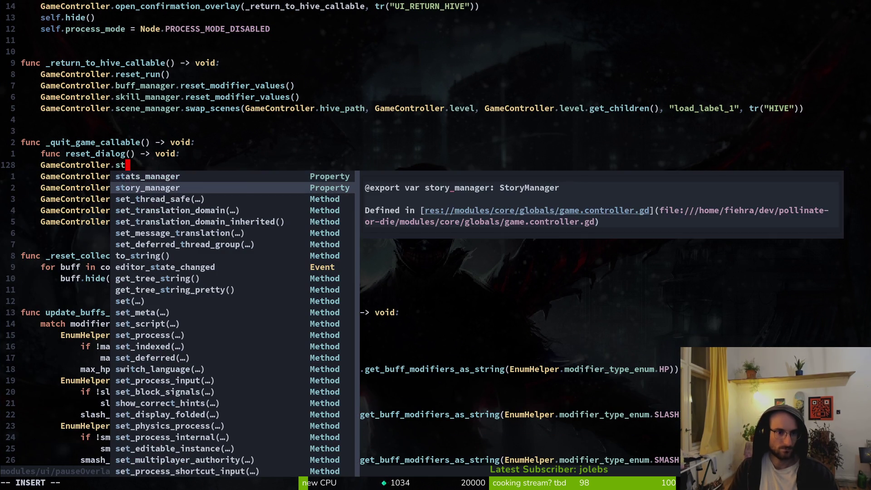
{"action": "key", "text": "Tab"}
{"action": "type", "text": ".re"}
{"action": "key", "text": "Return"}
{"action": "key", "text": "Escape"}
Delete the stray 'func reset_dialog' line pasted into pause_overlay.gd.
{"action": "key", "text": "k"}
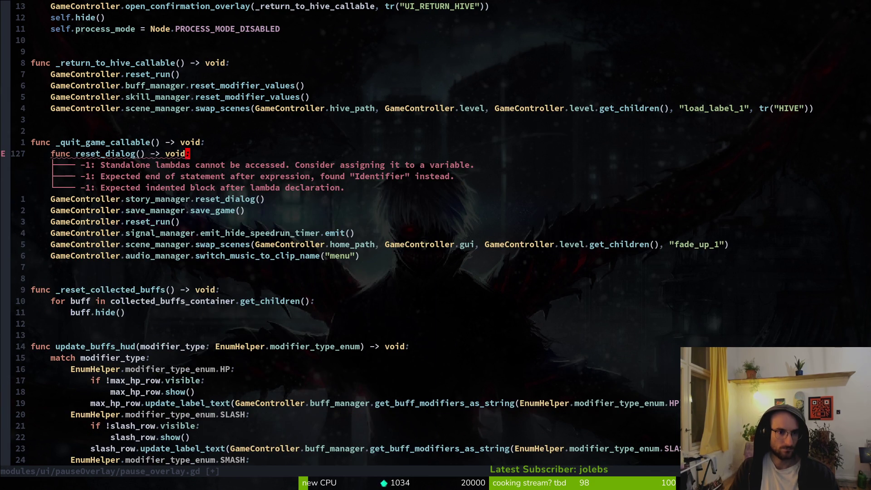
{"action": "key", "text": "shift+v"}
{"action": "key", "text": "d"}
{"action": "key", "text": "ctrl+d"}
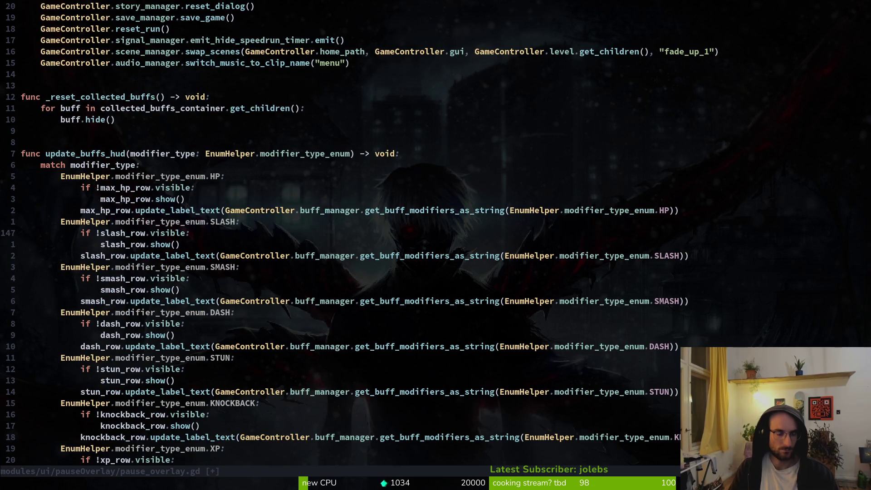
{"action": "key", "text": "ctrl+u"}
Copy the reset_dialog call into _return_to_hive_callable and save pause_overlay.gd.
{"action": "key", "text": "y"}
{"action": "key", "text": "y"}
{"action": "type", "text": "k:w"}
{"action": "key", "text": "Return"}
{"action": "key", "text": "k"}
{"action": "key", "text": "k"}
{"action": "key", "text": "k"}
{"action": "key", "text": "k"}
{"action": "key", "text": "shift+p"}
{"action": "type", "text": ":w"}
{"action": "key", "text": "Return"}
{"action": "key", "text": "k"}
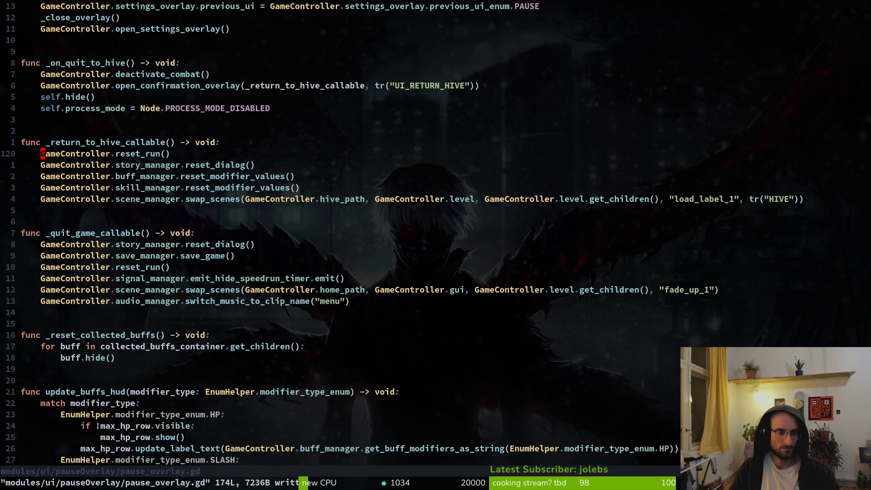
{"action": "key", "text": "j"}
{"action": "key", "text": "j"}
{"action": "key", "text": "j"}
{"action": "key", "text": "j"}
{"action": "key", "text": "j"}
{"action": "key", "text": "j"}
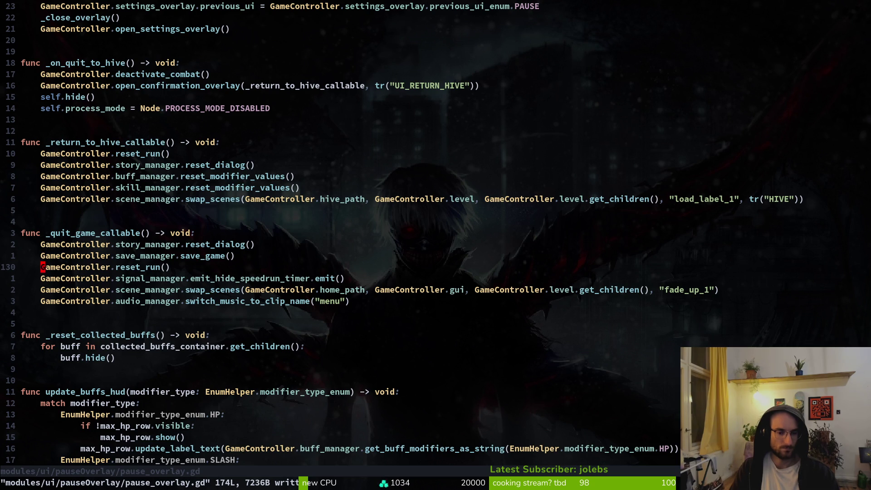
{"action": "key", "text": "space"}
{"action": "key", "text": "f"}
{"action": "key", "text": "f"}
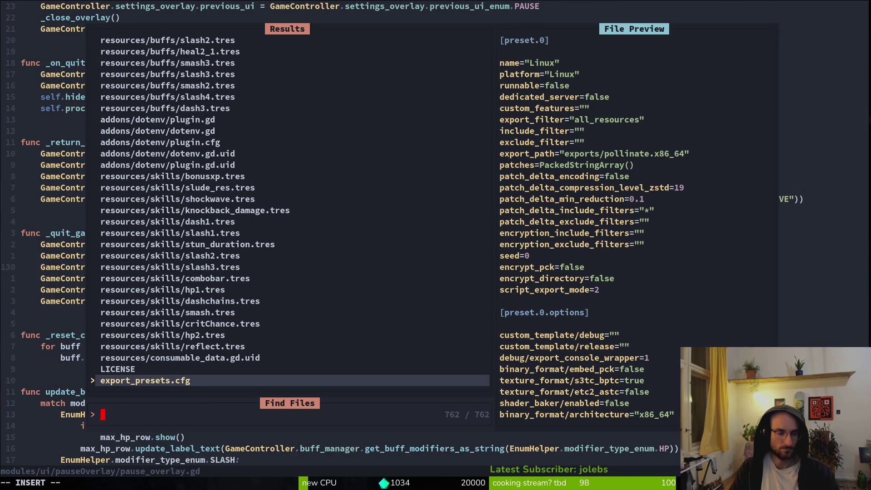
Open home.gd and go to the reset_stats call near line 45.
{"action": "type", "text": "home"}
{"action": "key", "text": "Return"}
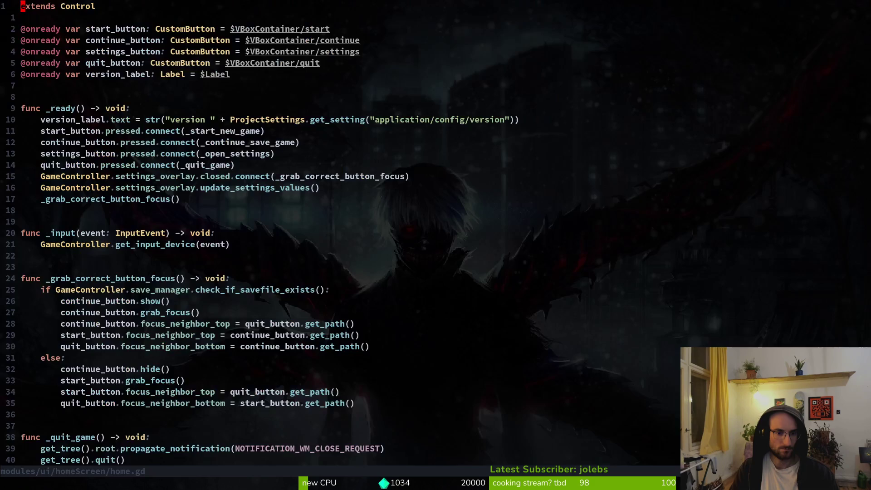
{"action": "type", "text": "45G"}
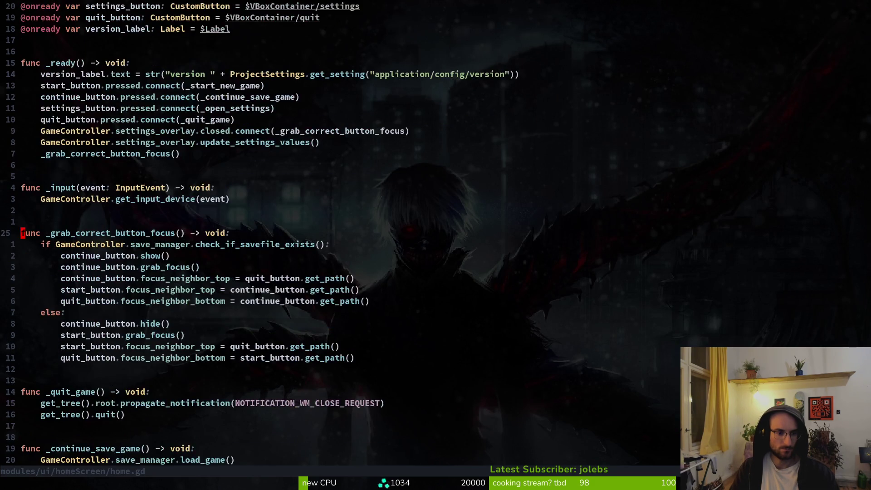
{"action": "key", "text": "j"}
{"action": "key", "text": "j"}
{"action": "key", "text": "j"}
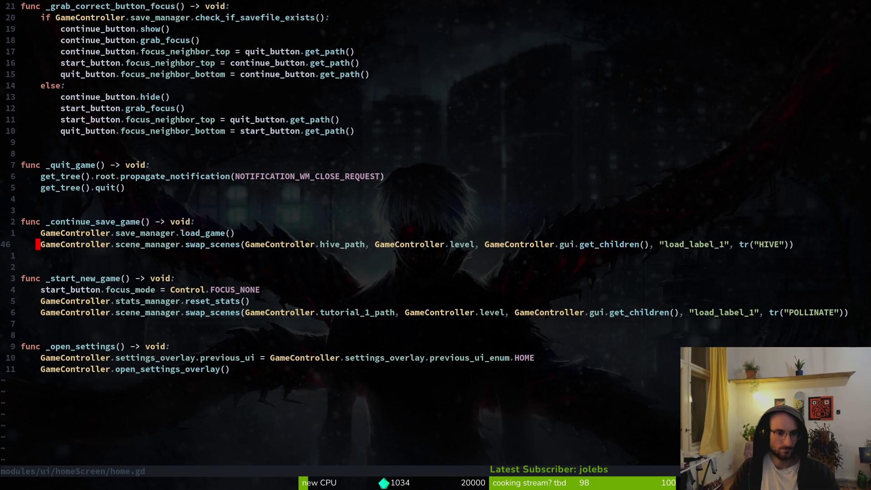
Search the project for reset_stats and open its definition in statistics.manager.gd.
{"action": "key", "text": "w"}
{"action": "key", "text": "w"}
{"action": "key", "text": "w"}
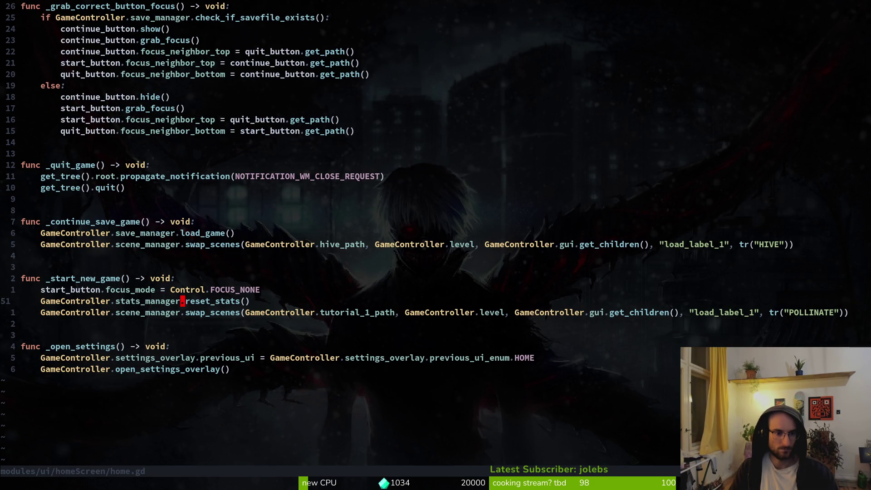
{"action": "key", "text": "v"}
{"action": "key", "text": "e"}
{"action": "key", "text": "y"}
{"action": "key", "text": "space"}
{"action": "type", "text": "psreset_stats"}
{"action": "key", "text": "Return"}
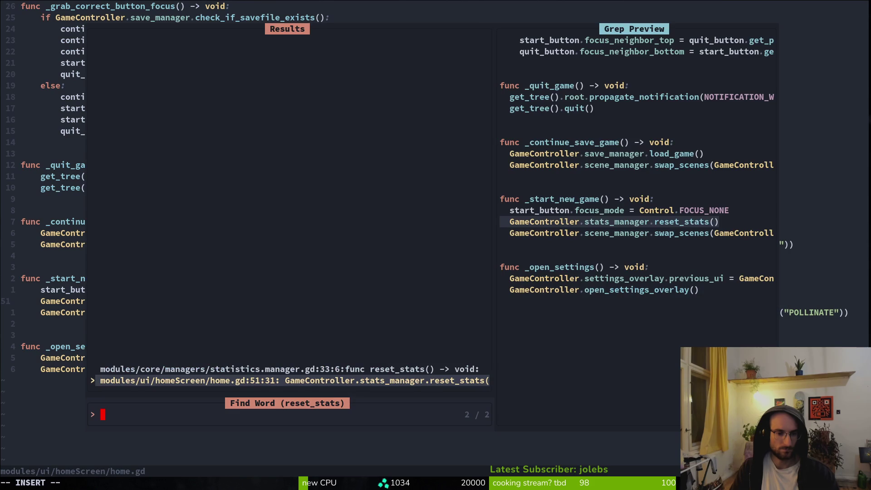
{"action": "key", "text": "Up"}
{"action": "key", "text": "Return"}
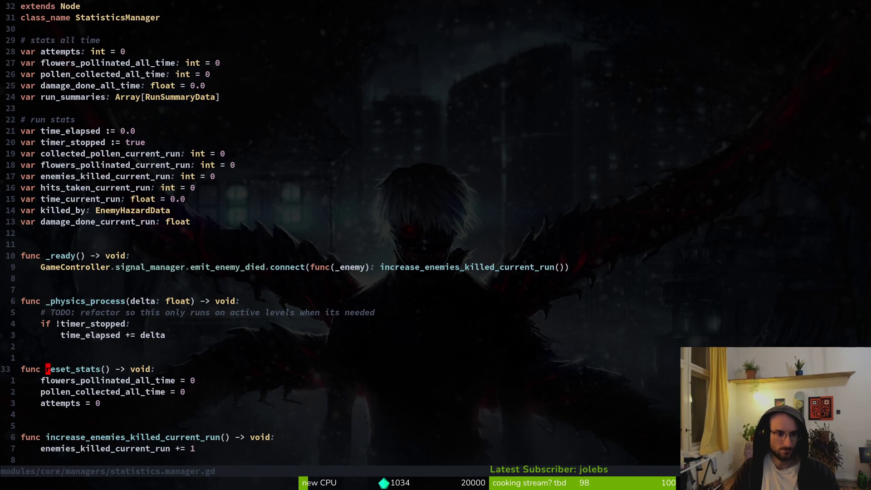
Duplicate the pollen_collected_all_time reset and change it to reset GameController.player_manager.pollen_points.
{"action": "key", "text": "j"}
{"action": "key", "text": "j"}
{"action": "key", "text": "V"}
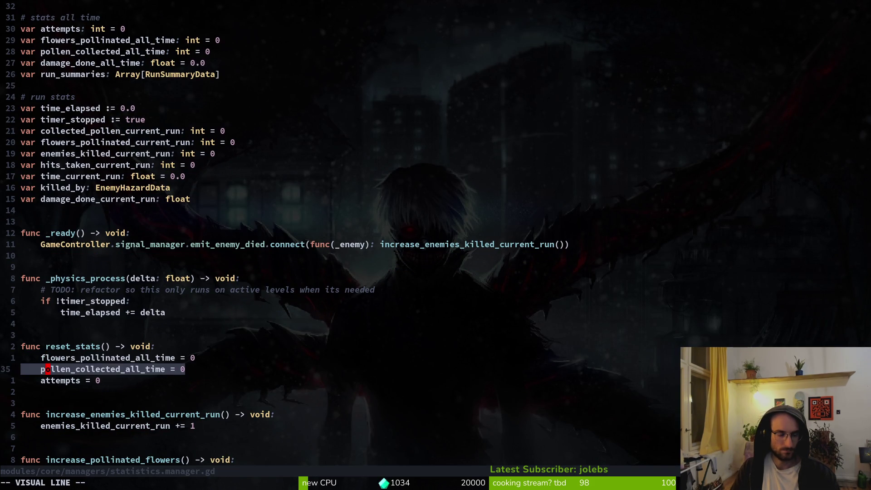
{"action": "key", "text": "y"}
{"action": "type", "text": "pollen_collected_all_time = 0"}
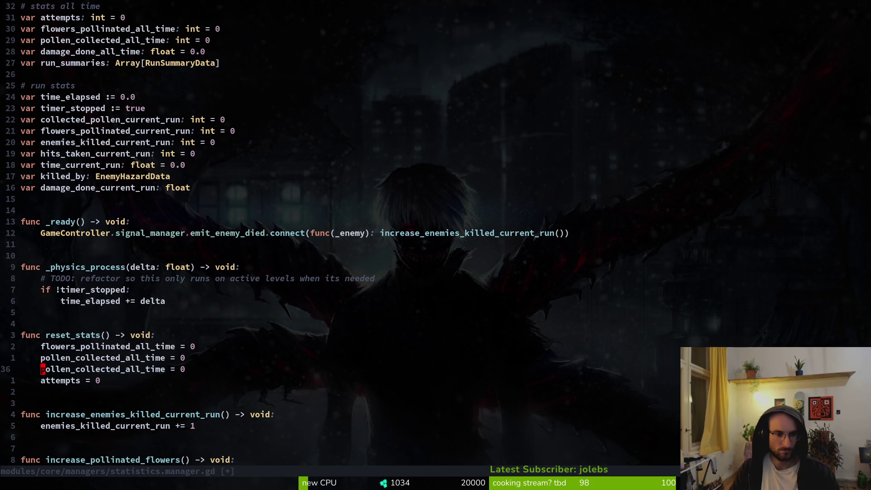
{"action": "type", "text": "cwpoll"}
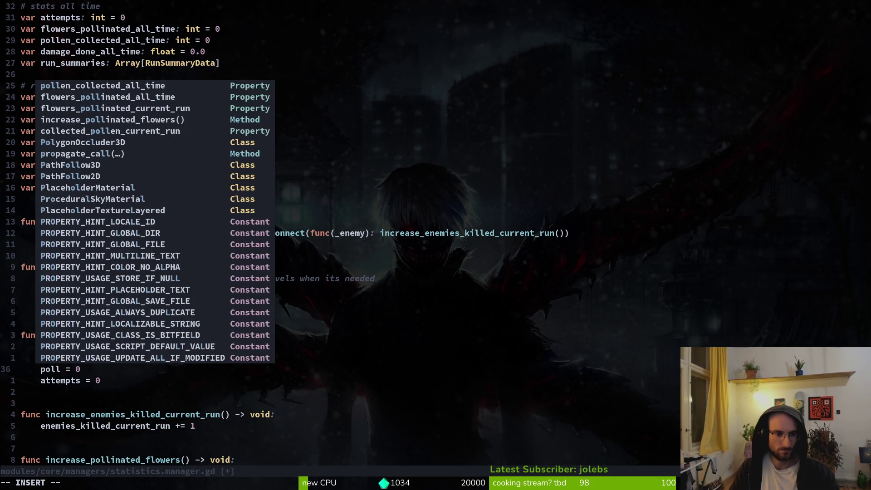
{"action": "key", "text": "BackSpace"}
{"action": "key", "text": "BackSpace"}
{"action": "key", "text": "BackSpace"}
{"action": "type", "text": "Ga"}
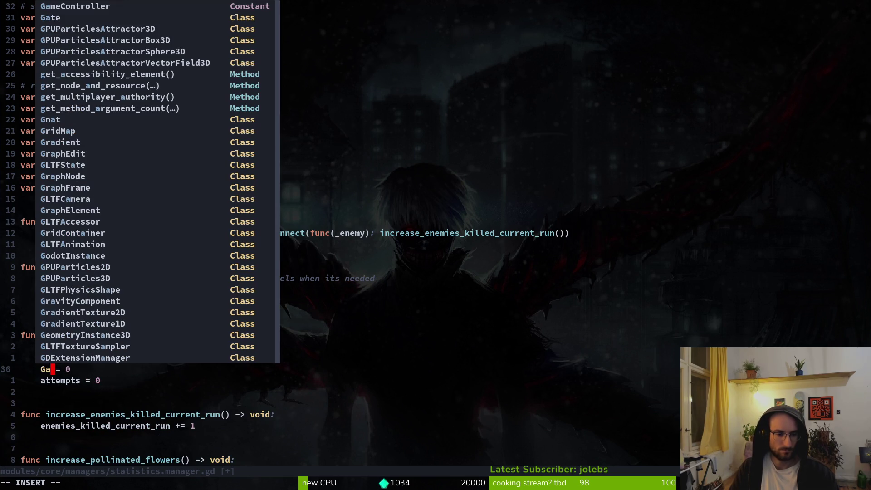
{"action": "key", "text": "Return"}
{"action": "type", "text": ".player_m"}
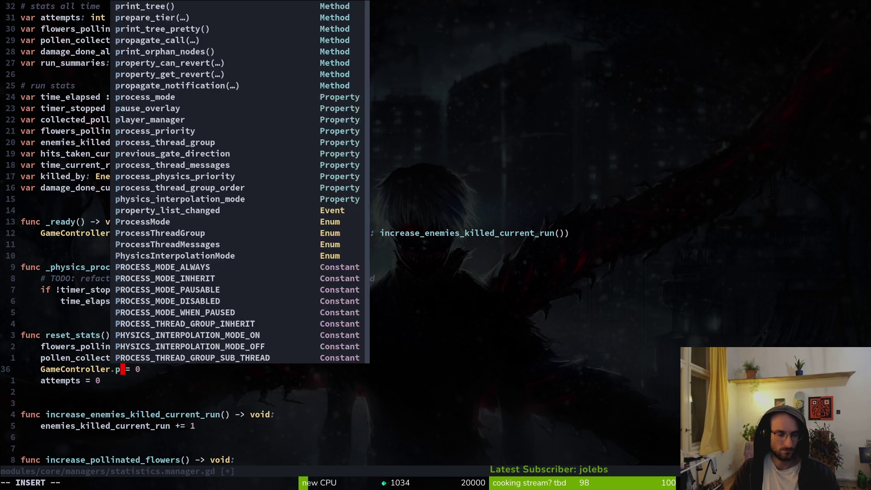
{"action": "type", "text": "a"}
{"action": "key", "text": "Return"}
{"action": "type", "text": ".polpo"}
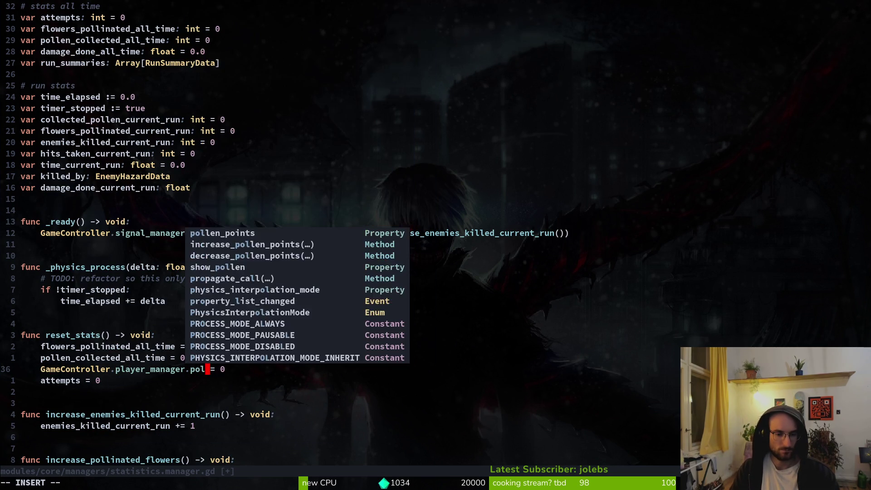
{"action": "key", "text": "Return"}
{"action": "key", "text": "Escape"}
Save the script, move the new reset line up, save again and quit Neovim.
{"action": "type", "text": ":w"}
{"action": "key", "text": "Return"}
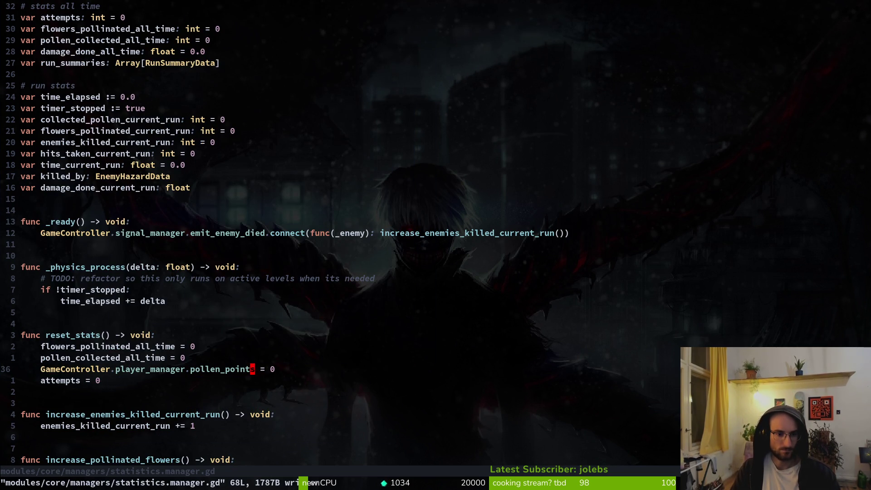
{"action": "type", "text": "ddkkP:w"}
{"action": "key", "text": "Return"}
{"action": "type", "text": ":q"}
{"action": "key", "text": "Return"}
Launch tig status, step into the changed files, and glance at the Godot editor.
{"action": "type", "text": "tig status"}
{"action": "key", "text": "Return"}
{"action": "key", "text": "Down"}
{"action": "key", "text": "alt+Tab"}
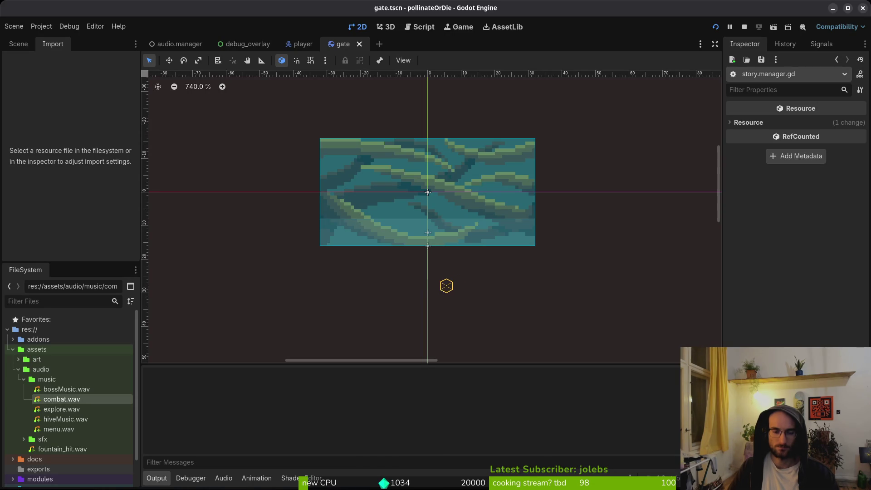
{"action": "key", "text": "alt+Tab"}
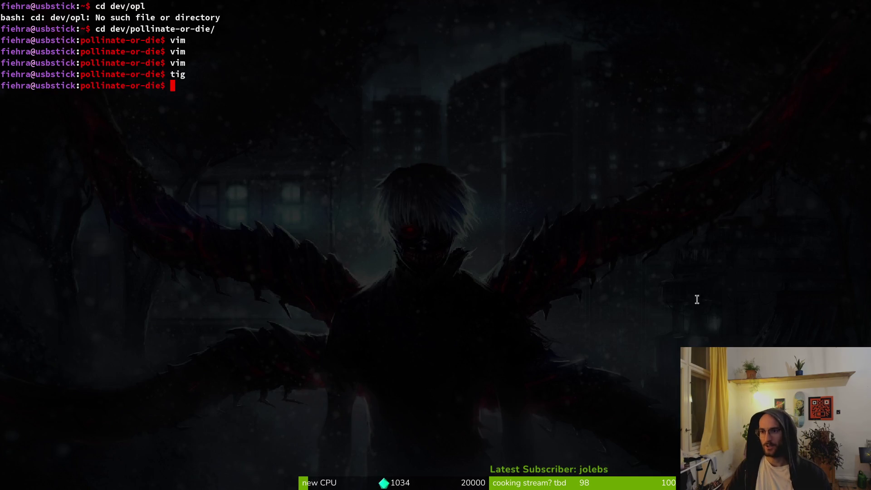
Browse tig's changed files down to docs/translations.en.translation.
{"action": "key", "text": "Up"}
{"action": "key", "text": "Return"}
{"action": "key", "text": "Down"}
{"action": "key", "text": "Down"}
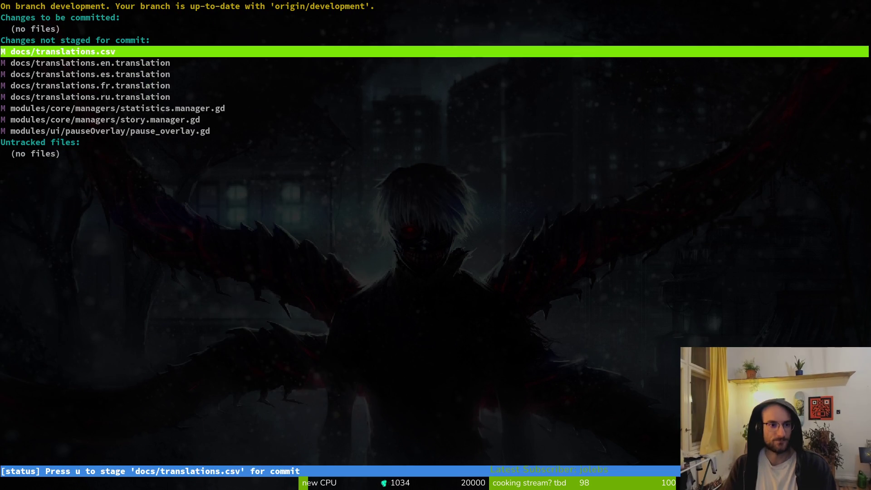
{"action": "key", "text": "Down"}
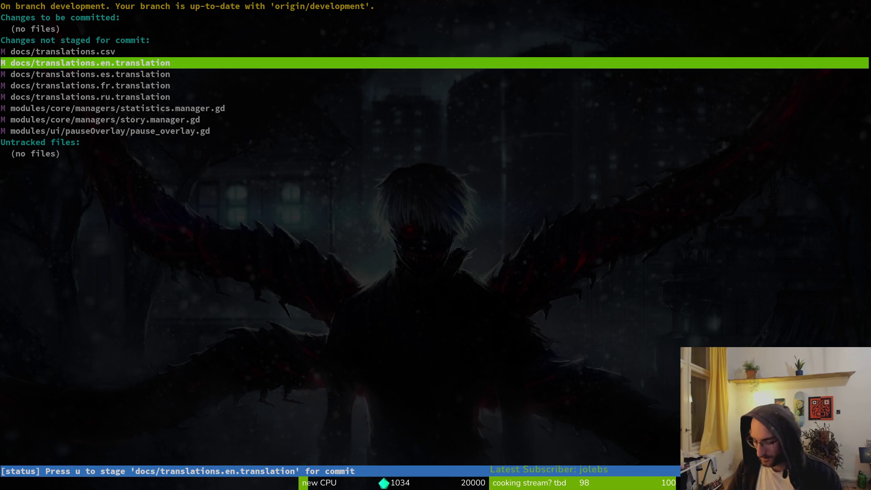
Use the Activities window overview to find the LibreOffice Calc window.
{"action": "key", "text": "super"}
{"action": "key", "text": "super"}
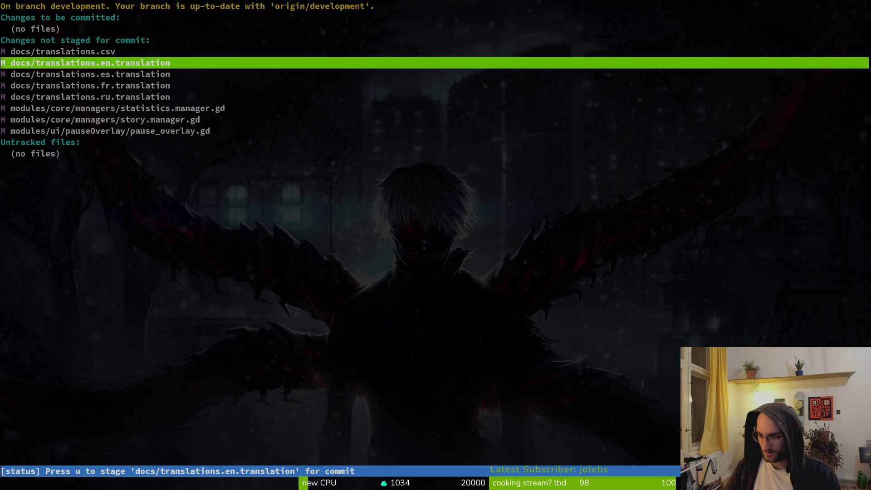
{"action": "key", "text": "super"}
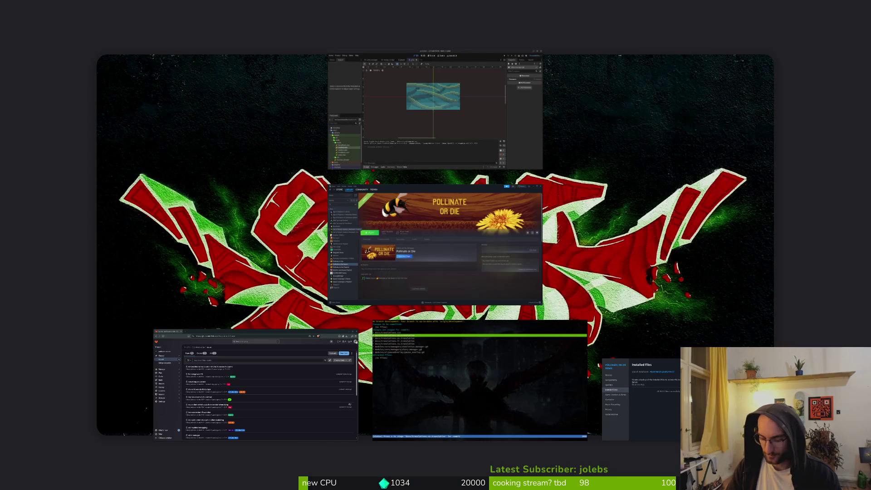
{"action": "key", "text": "super"}
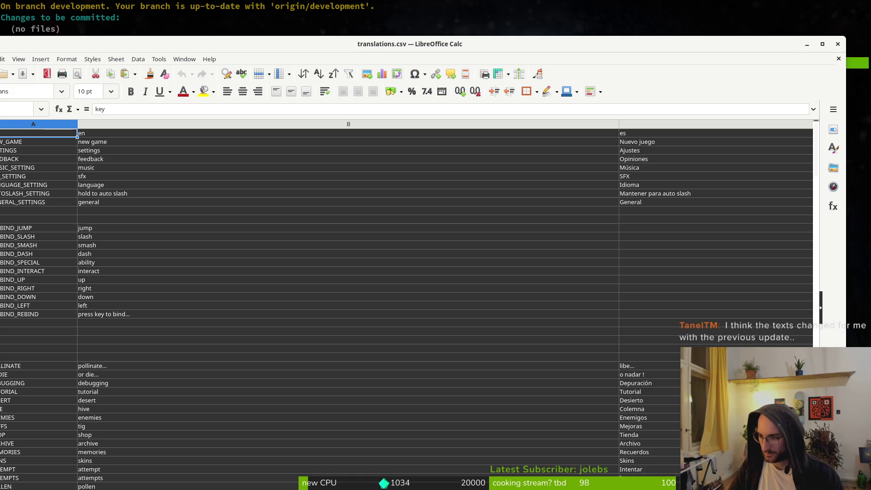
Open 'translations french and spanish correction v5.csv' from Downloads in Calc, accepting the import settings.
{"action": "left_click_drag", "start_coordinate": [39, 44], "coordinate": [130, 31]}
{"action": "left_click", "coordinate": [73, 45]}
{"action": "left_click", "coordinate": [89, 70]}
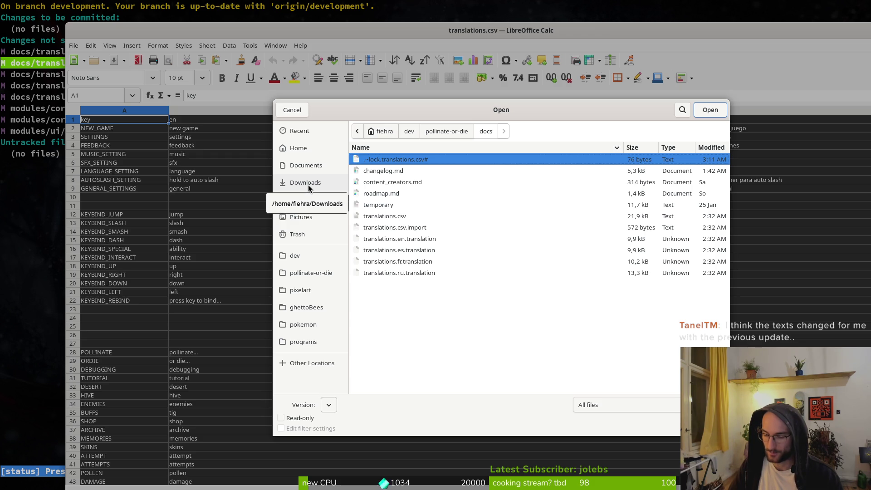
{"action": "left_click", "coordinate": [309, 185]}
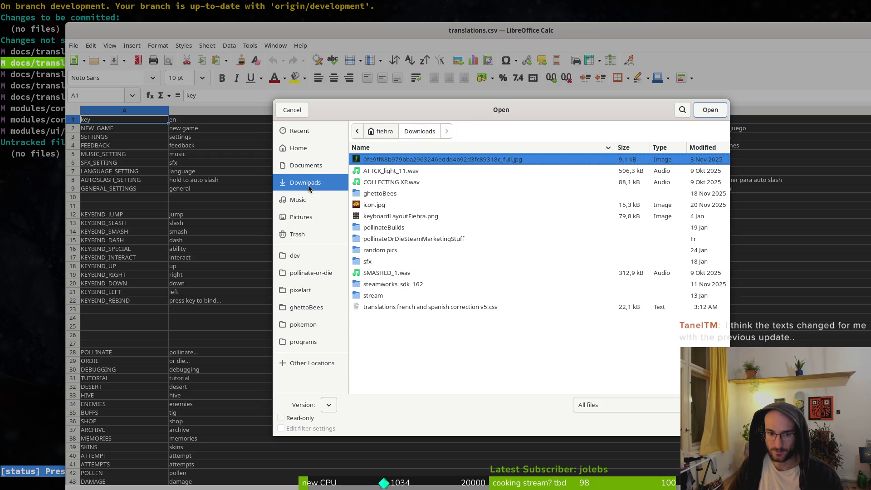
{"action": "left_click", "coordinate": [486, 308]}
{"action": "left_click", "coordinate": [708, 110]}
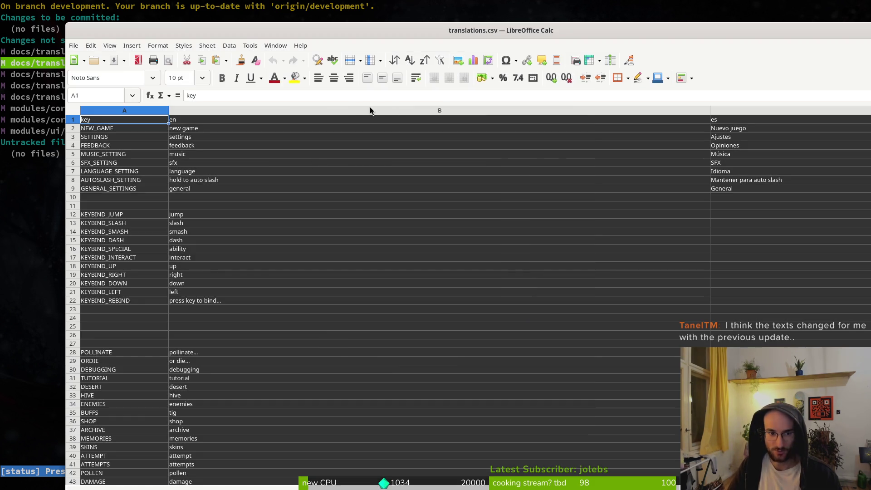
{"action": "left_click", "coordinate": [568, 413]}
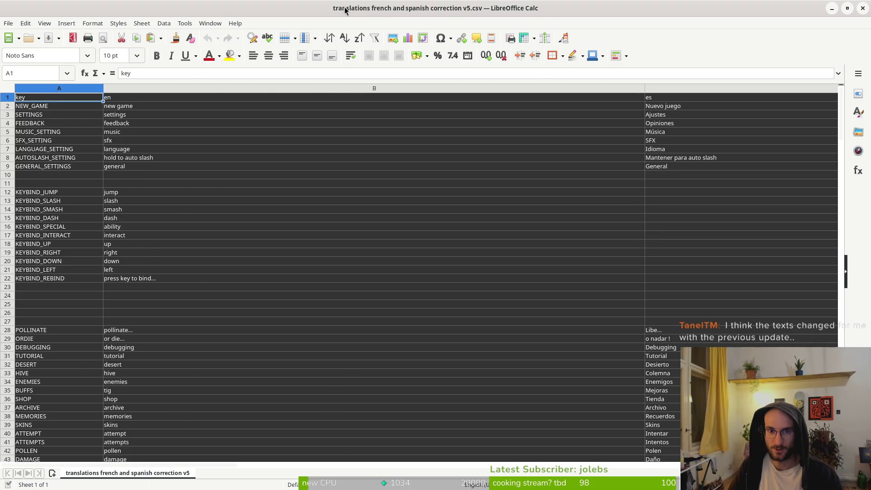
Switch between the corrected file and the original translations.csv windows.
{"action": "key", "text": "alt+Tab"}
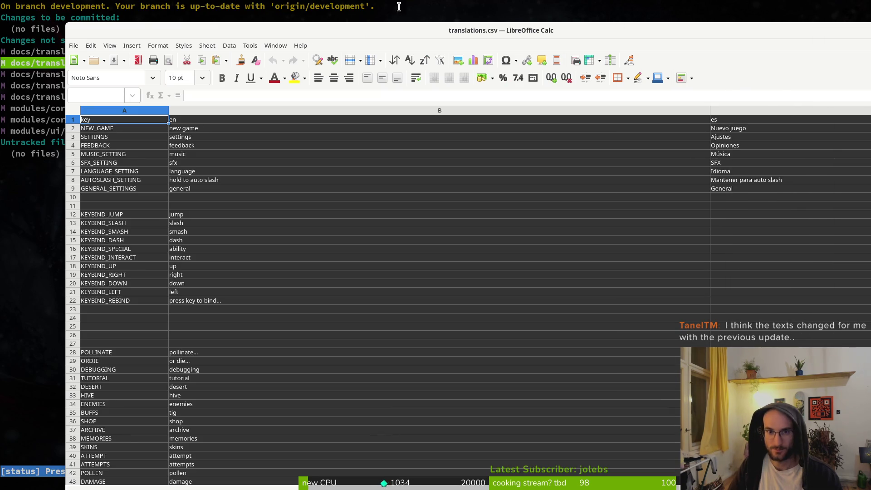
{"action": "key", "text": "alt+Tab"}
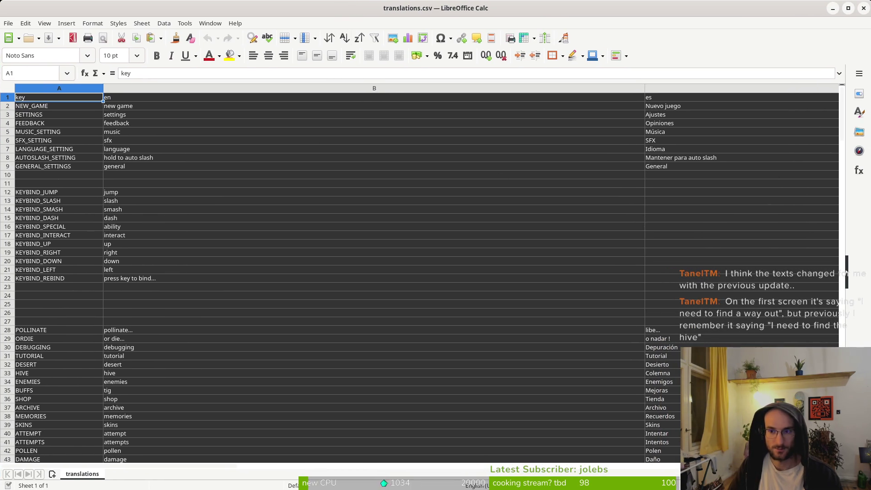
{"action": "key", "text": "alt+Tab"}
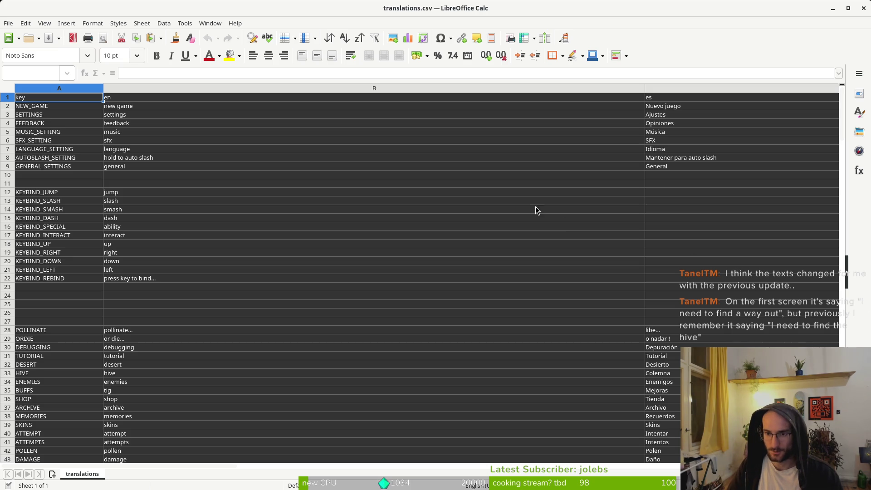
Paste the updated Spanish translations over column C and save, keeping CSV format.
{"action": "left_click", "coordinate": [666, 96]}
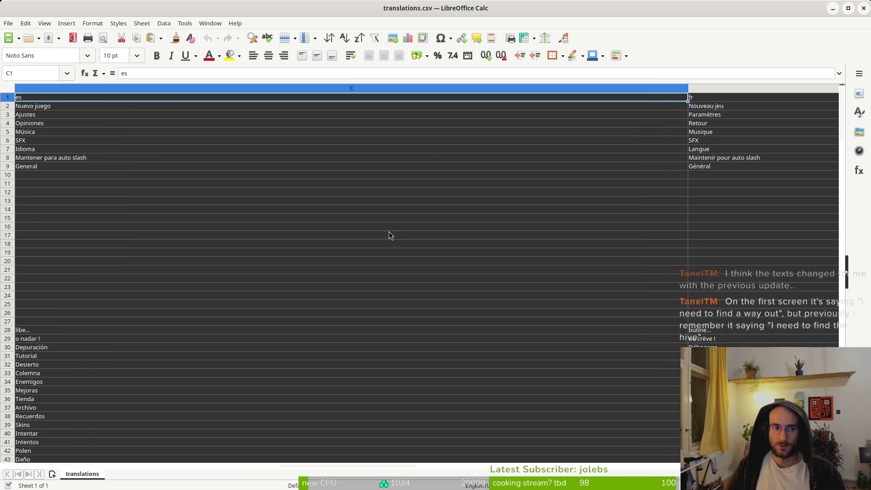
{"action": "key", "text": "ctrl+v"}
{"action": "left_click", "coordinate": [507, 273]}
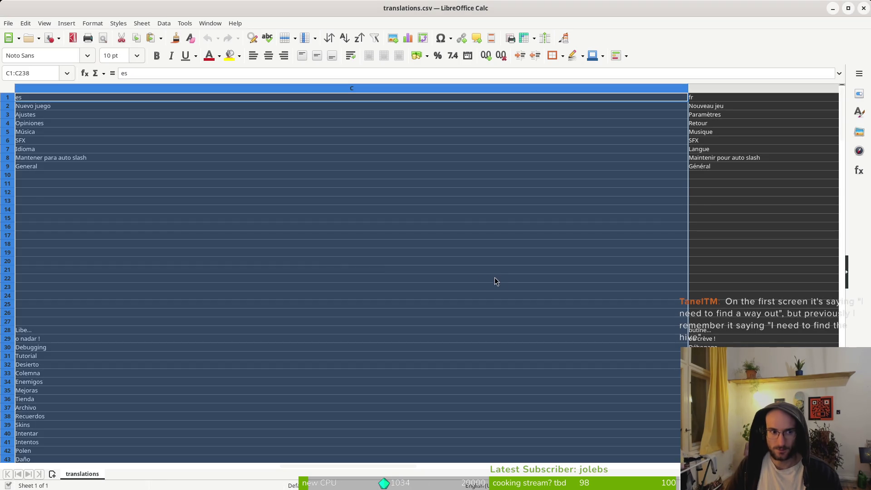
{"action": "scroll", "coordinate": [174, 285], "scroll_direction": "down", "scroll_amount": 6}
{"action": "scroll", "coordinate": [174, 286], "scroll_direction": "down", "scroll_amount": 20}
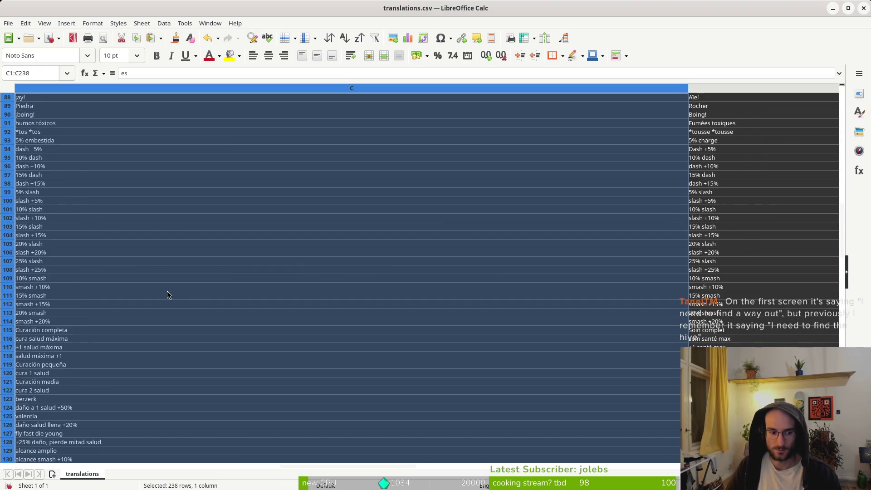
{"action": "scroll", "coordinate": [176, 297], "scroll_direction": "down", "scroll_amount": 5}
{"action": "left_click", "coordinate": [176, 298]}
{"action": "scroll", "coordinate": [175, 300], "scroll_direction": "down", "scroll_amount": 18}
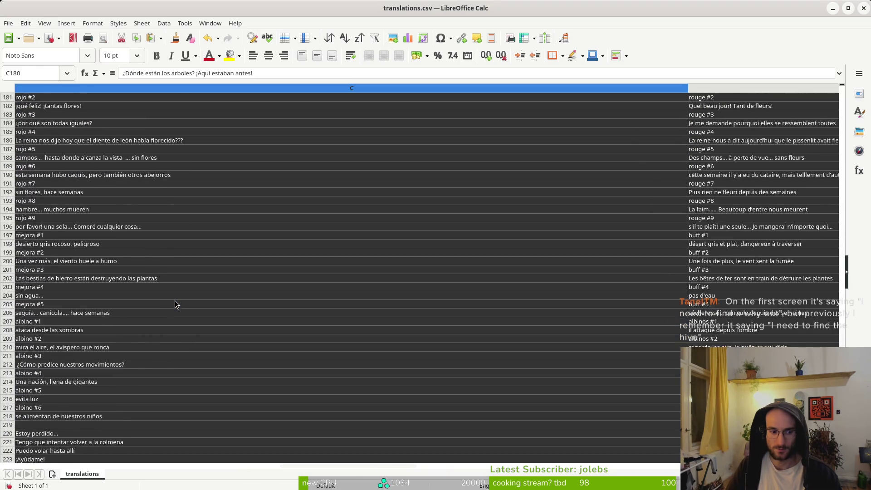
{"action": "left_click", "coordinate": [172, 304]}
{"action": "key", "text": "ctrl+s"}
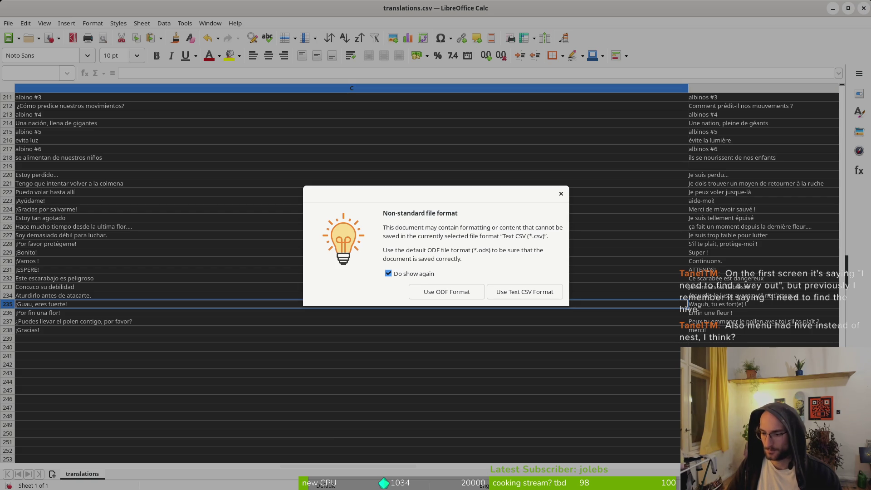
{"action": "left_click", "coordinate": [534, 293]}
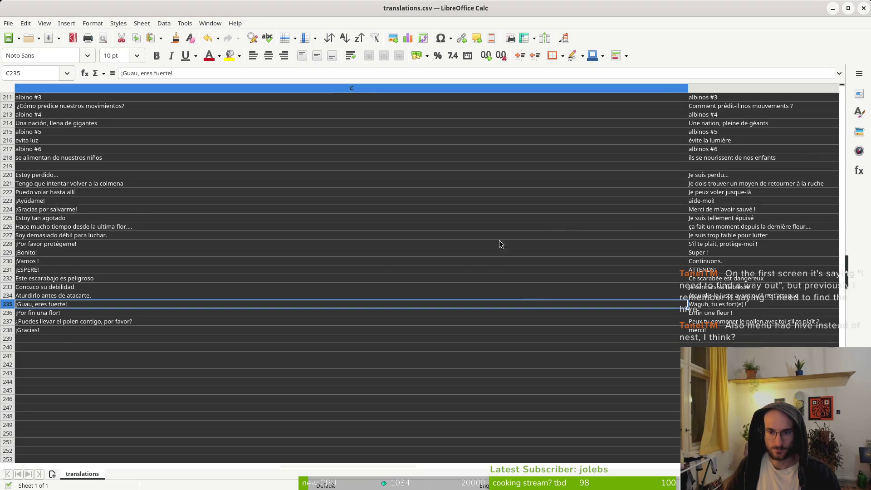
Paste the updated French translations over column D, then close the spreadsheet.
{"action": "scroll", "coordinate": [750, 129], "scroll_direction": "up", "scroll_amount": 20}
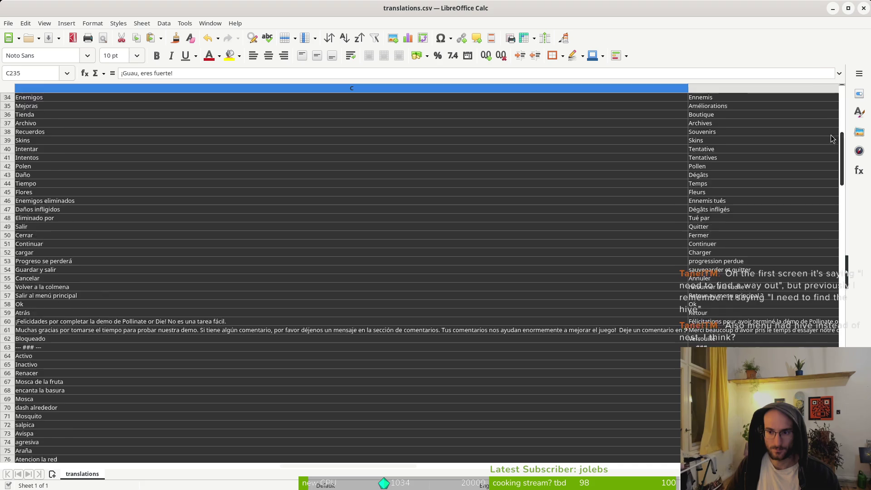
{"action": "left_click", "coordinate": [694, 97]}
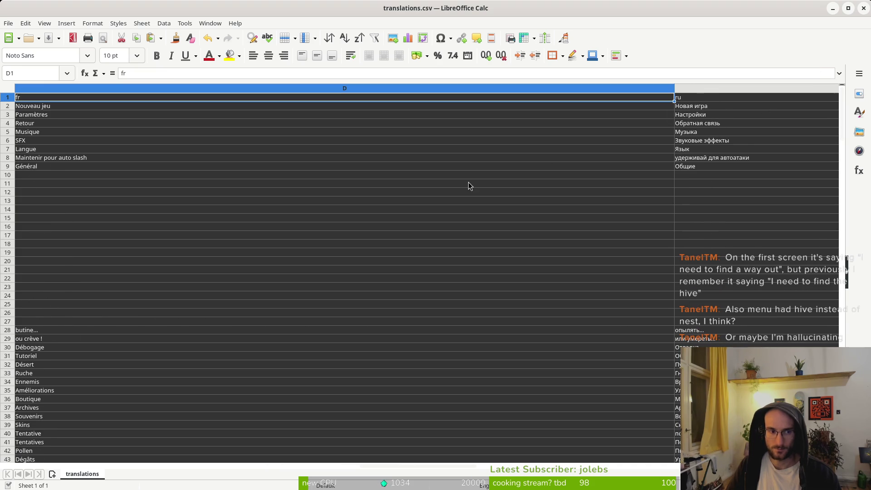
{"action": "key", "text": "ctrl+v"}
{"action": "left_click", "coordinate": [488, 271]}
{"action": "left_click", "coordinate": [118, 149]}
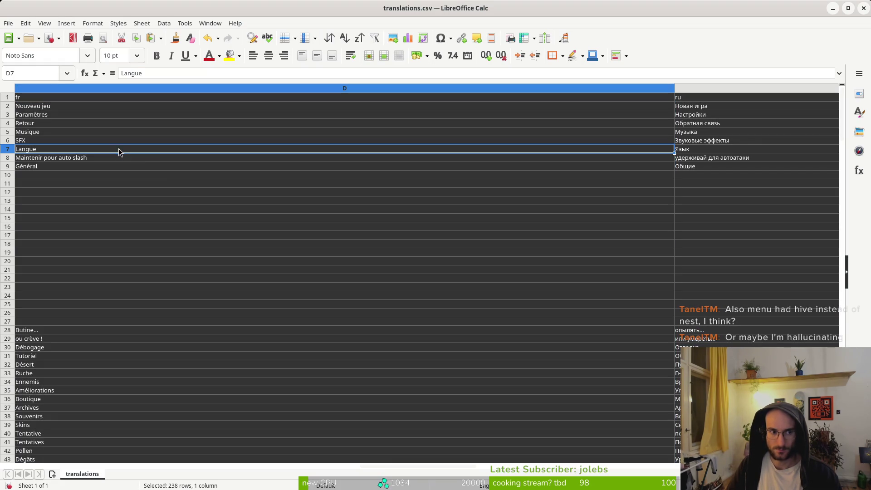
{"action": "left_click", "coordinate": [862, 8]}
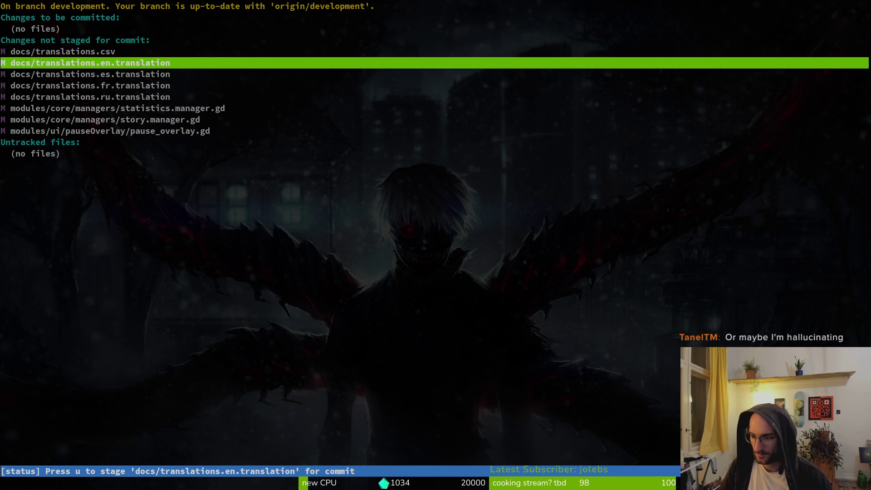
Run the game from Godot, test the pause menu's resume, and play with the bee.
{"action": "key", "text": "alt+Tab"}
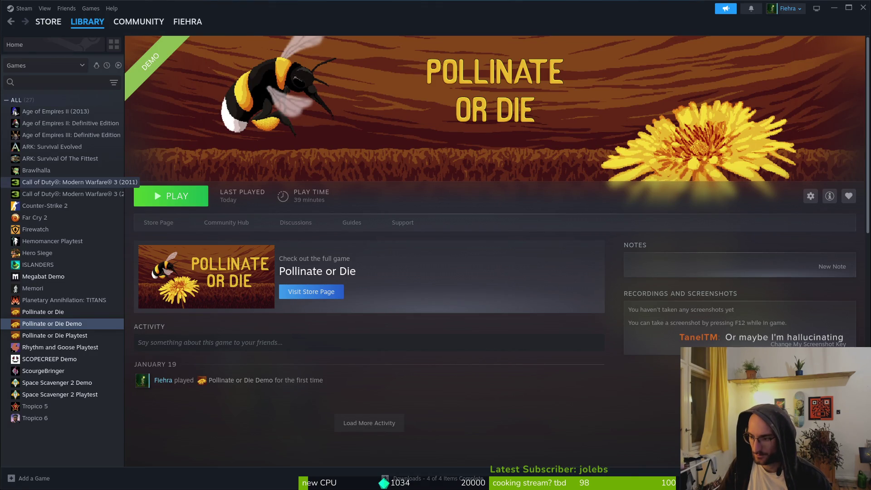
{"action": "key", "text": "alt+Tab"}
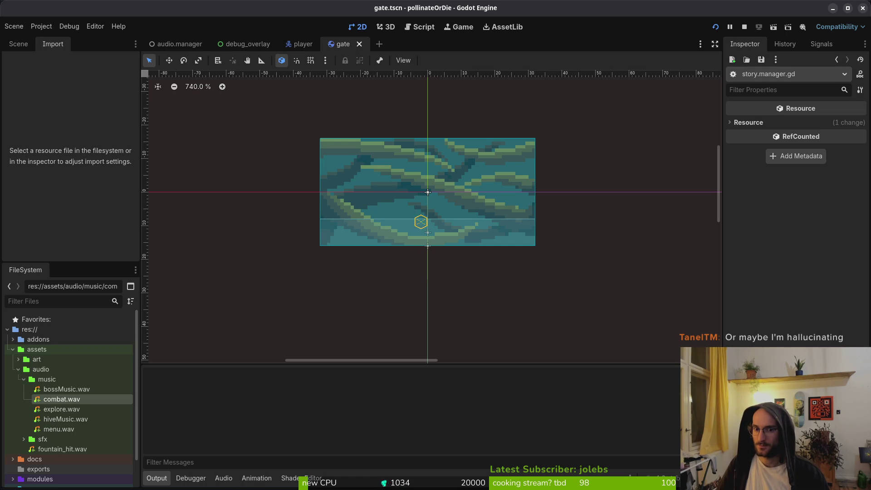
{"action": "key", "text": "F5"}
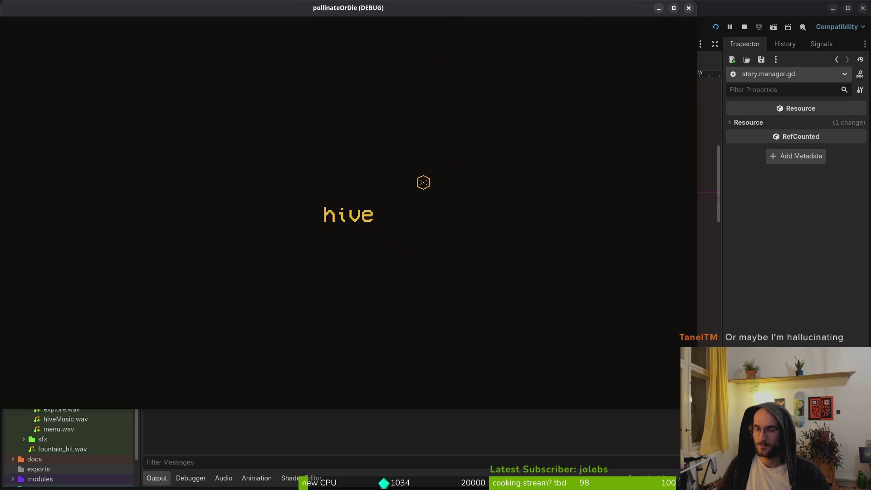
{"action": "key", "text": "Escape"}
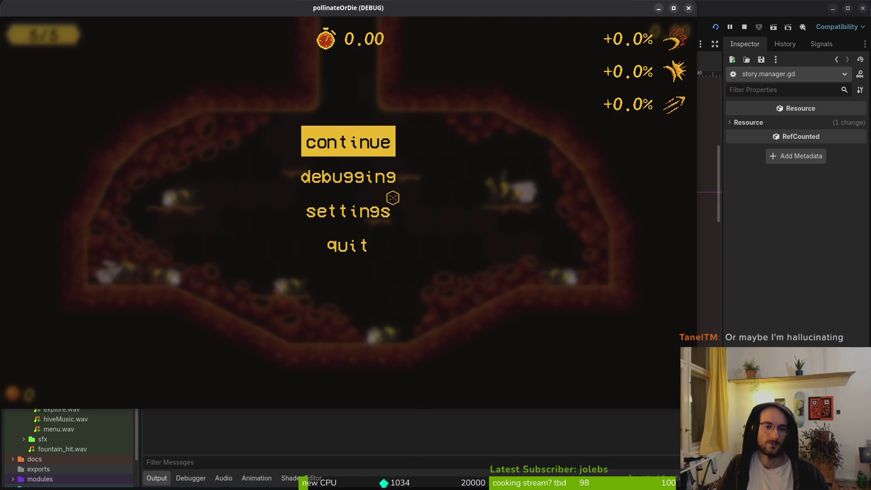
{"action": "left_click", "coordinate": [343, 146]}
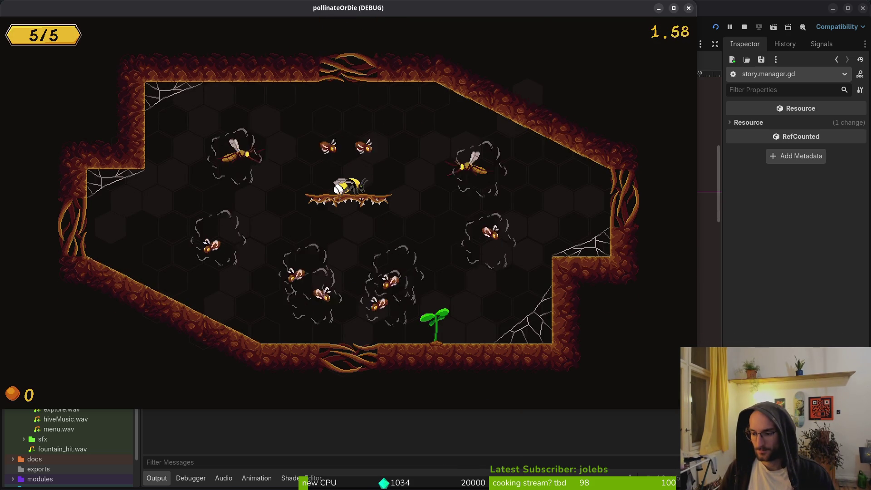
{"action": "key", "text": "a"}
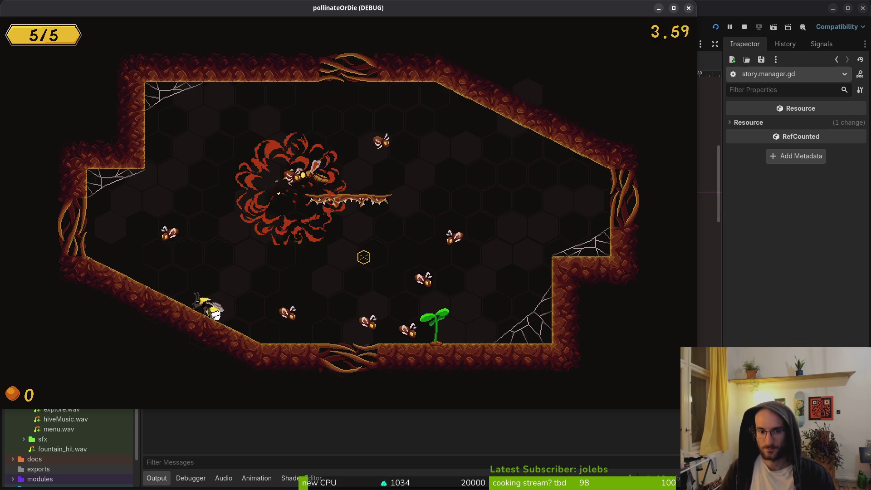
Quit to the main menu, start a new game, check the opening dialogue, and close it.
{"action": "key", "text": "Escape"}
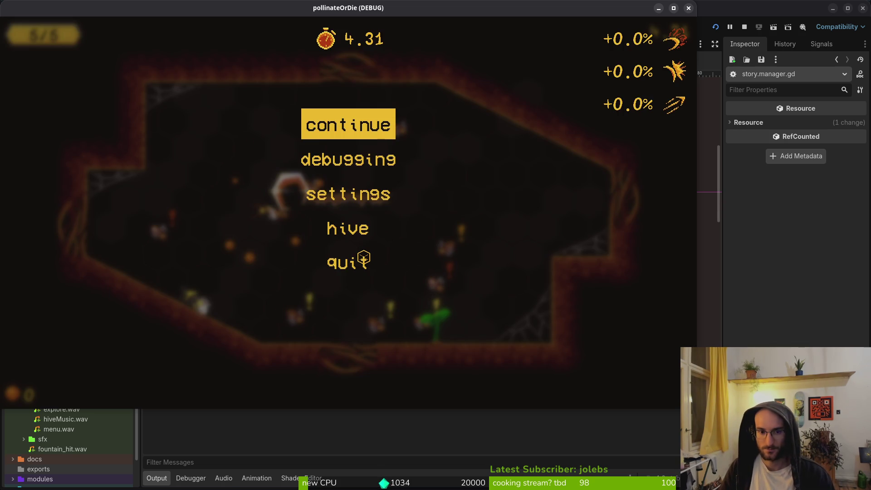
{"action": "left_click", "coordinate": [356, 263]}
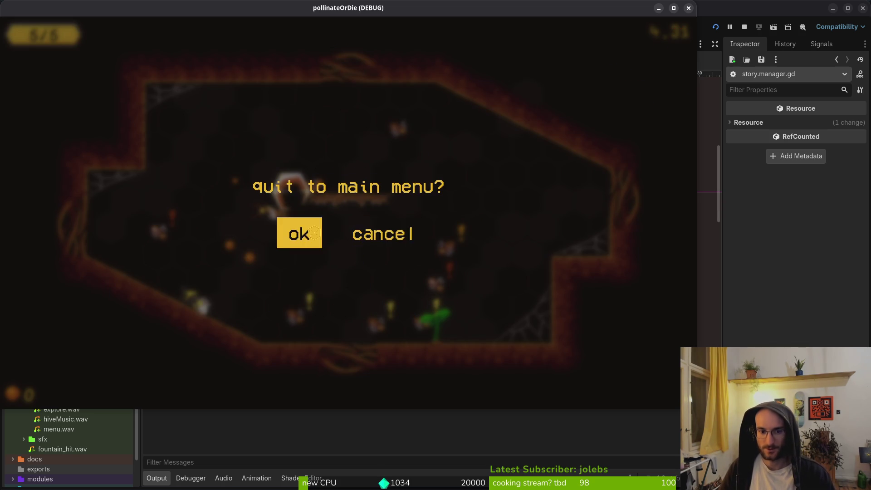
{"action": "left_click", "coordinate": [314, 233]}
{"action": "left_click", "coordinate": [336, 202]}
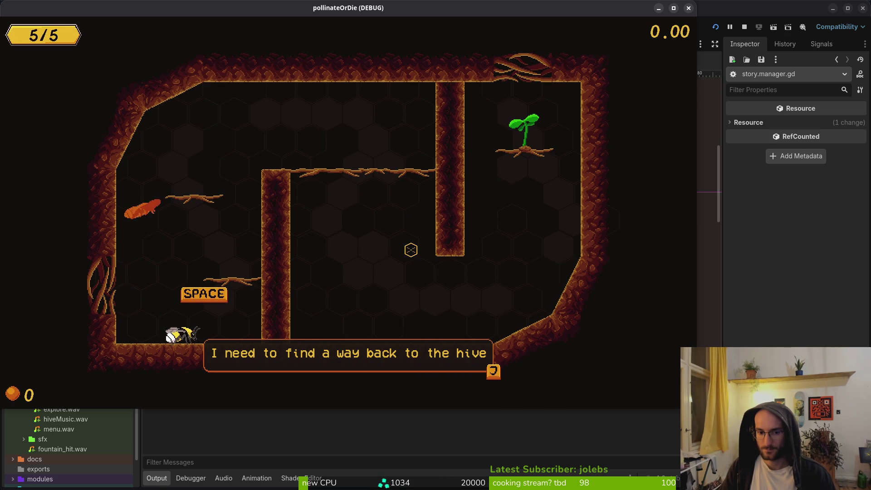
{"action": "key", "text": "Return"}
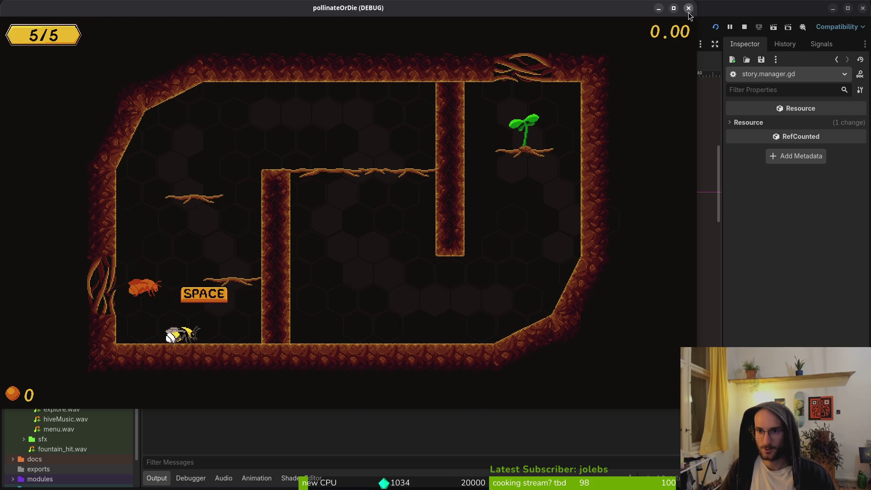
{"action": "left_click", "coordinate": [688, 8]}
Stage the translation files, statistics.manager.gd, story.manager.gd and pause_overlay.gd in tig.
{"action": "key", "text": "u"}
{"action": "key", "text": "u"}
{"action": "key", "text": "u"}
{"action": "key", "text": "C"}
{"action": "key", "text": "Down"}
{"action": "key", "text": "Down"}
{"action": "key", "text": "Down"}
{"action": "key", "text": "Return"}
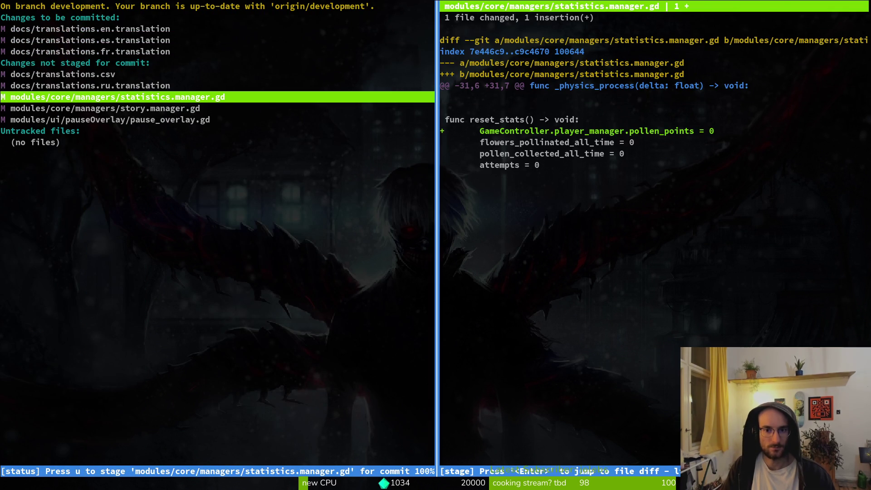
{"action": "key", "text": "u"}
{"action": "key", "text": "Down"}
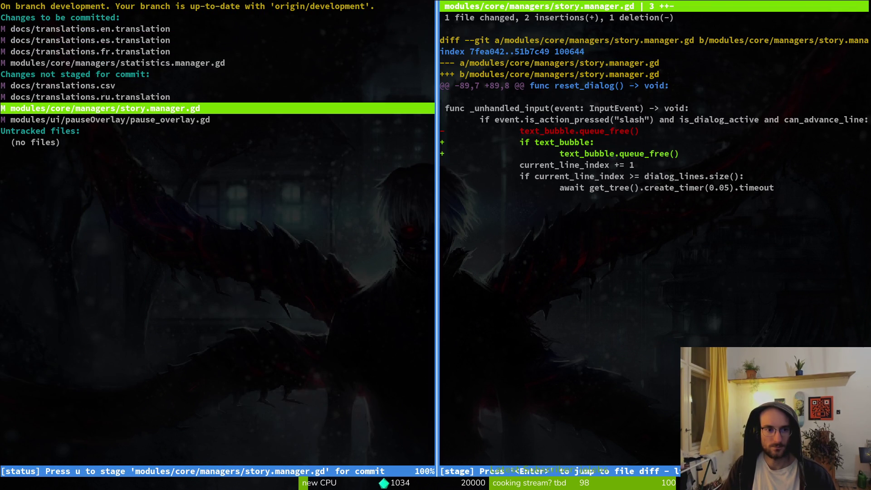
{"action": "key", "text": "u"}
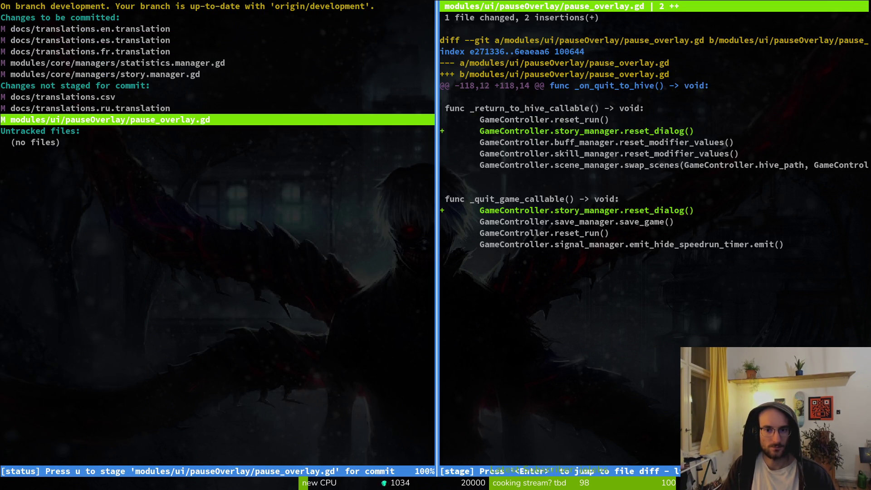
{"action": "key", "text": "u"}
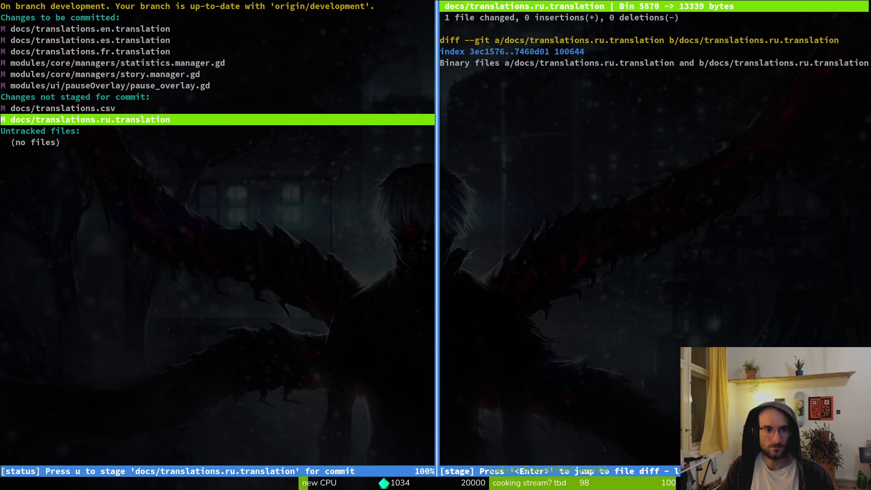
{"action": "key", "text": "u"}
{"action": "key", "text": "u"}
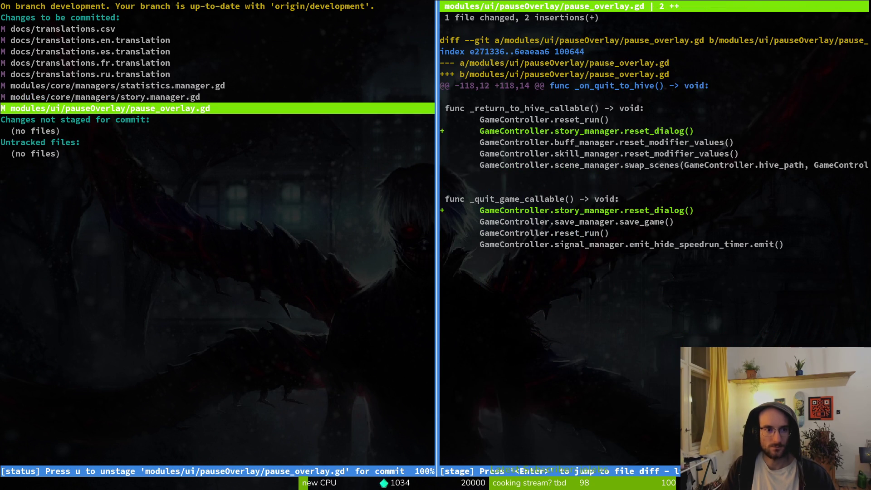
Commit with message "fixed translations and fixed dialog bug" and git push.
{"action": "type", "text": "qgit commit -m \"ad"}
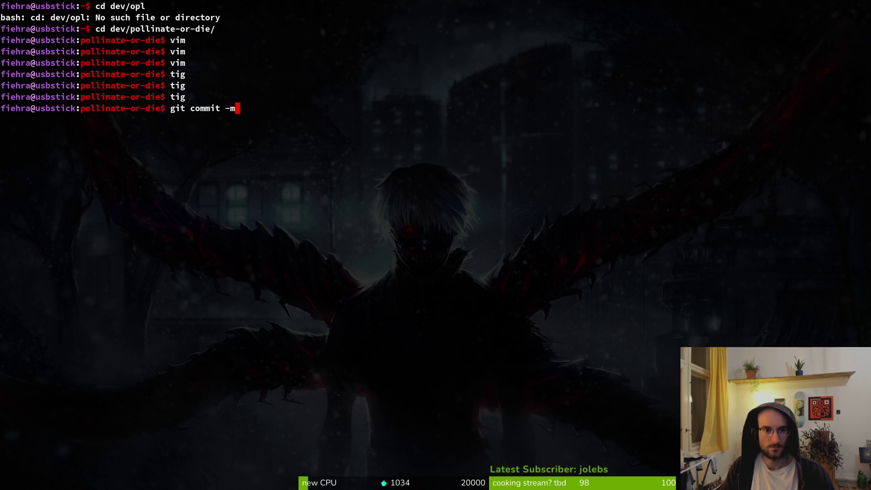
{"action": "key", "text": "BackSpace"}
{"action": "key", "text": "BackSpace"}
{"action": "type", "text": "fixed "}
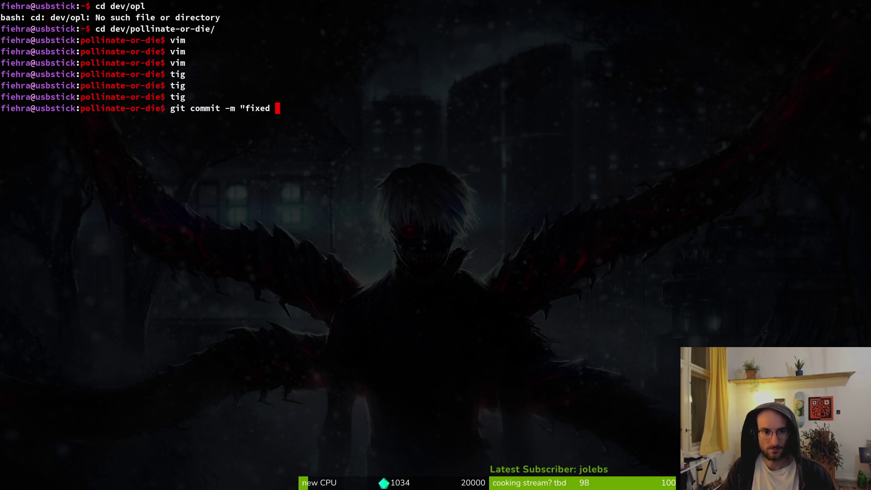
{"action": "type", "text": "translations"}
{"action": "key", "text": "BackSpace"}
{"action": "key", "text": "BackSpace"}
{"action": "key", "text": "BackSpace"}
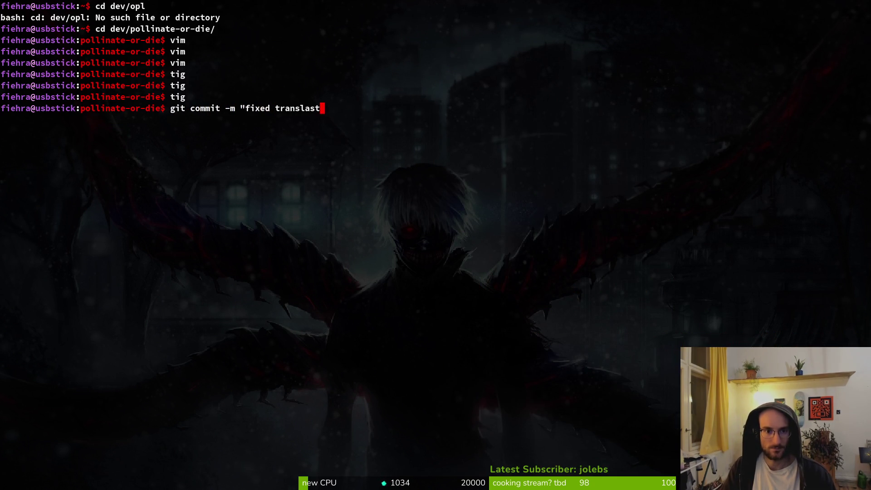
{"action": "type", "text": "tions and fixed "}
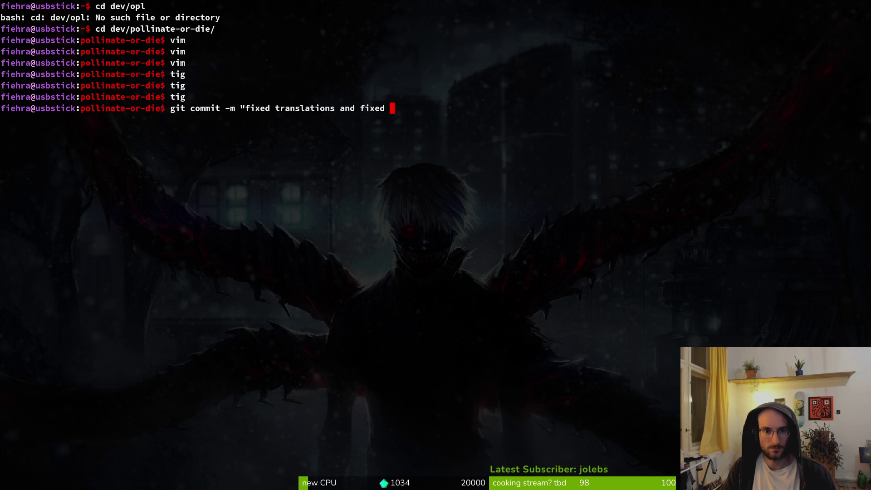
{"action": "type", "text": "dialog bug\""}
{"action": "key", "text": "Return"}
{"action": "type", "text": "git push"}
{"action": "key", "text": "Return"}
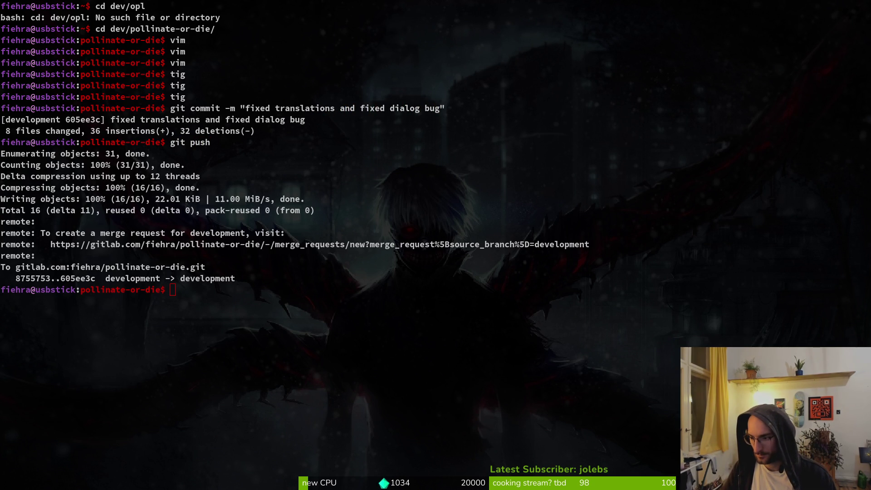
Close the Pollinate or Die Demo properties window and return to the terminal.
{"action": "key", "text": "alt+Tab"}
{"action": "key", "text": "super"}
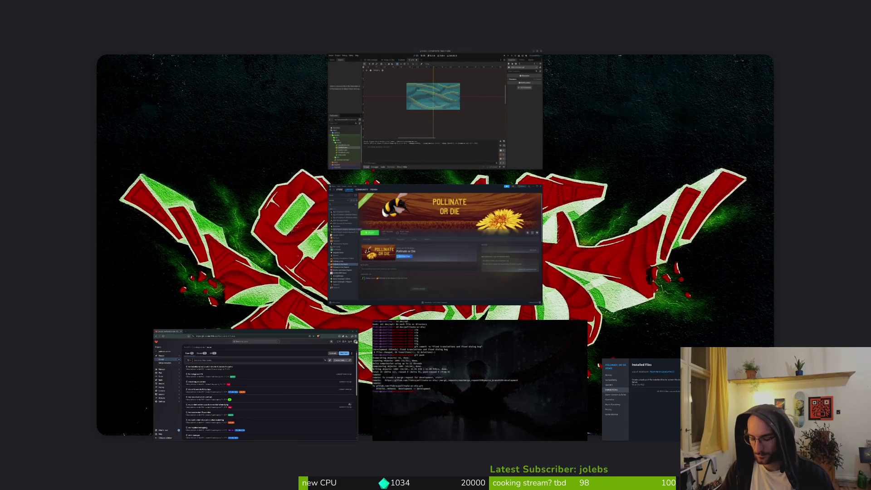
{"action": "key", "text": "super"}
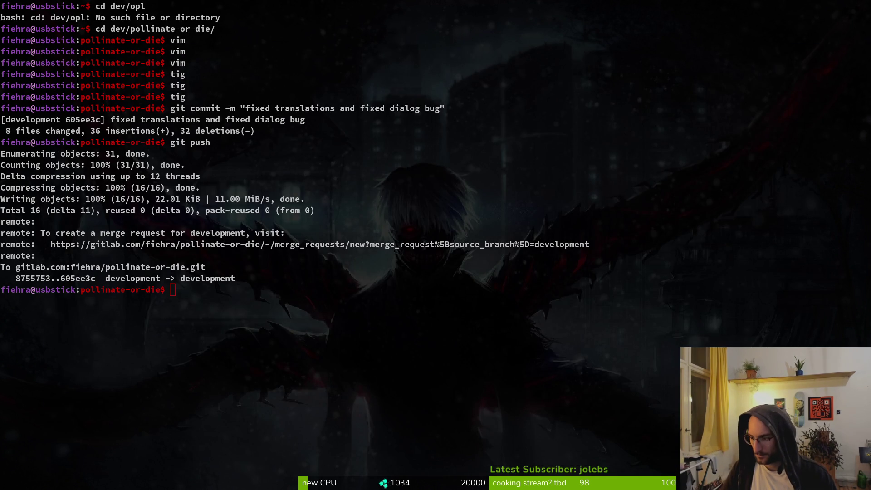
{"action": "left_click", "coordinate": [619, 116]}
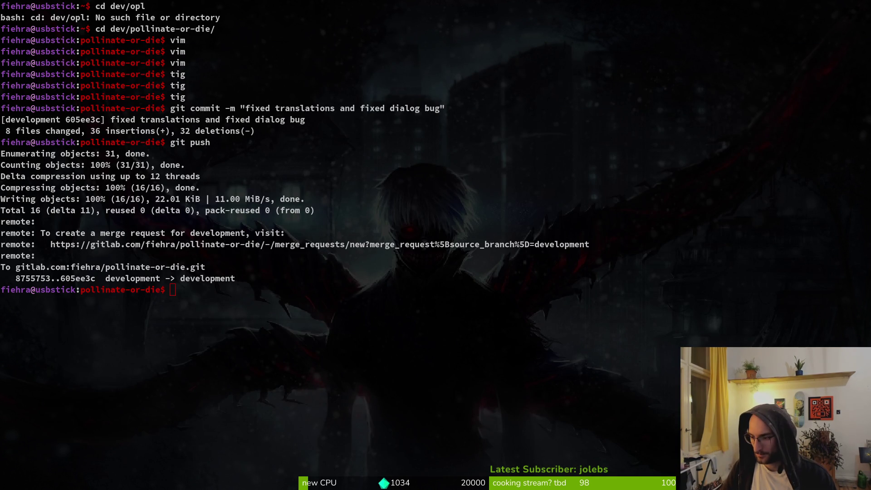
{"action": "key", "text": "alt+Tab"}
{"action": "key", "text": "alt+Tab"}
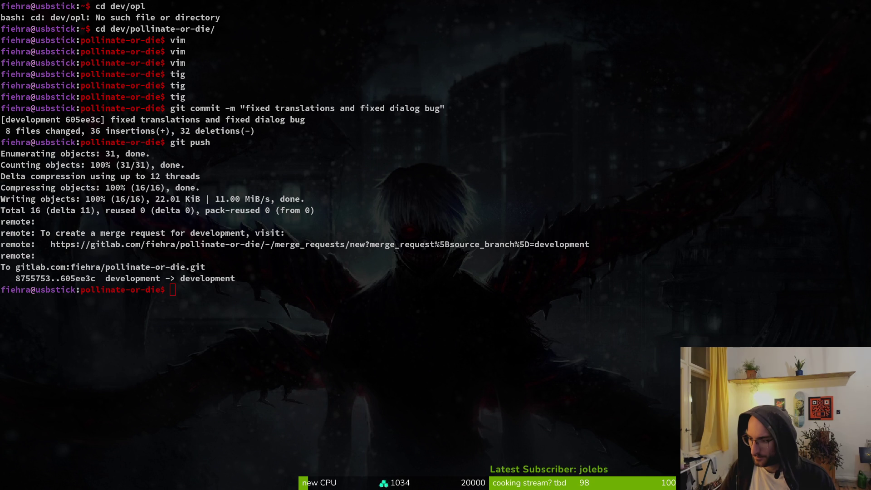
{"action": "key", "text": "super"}
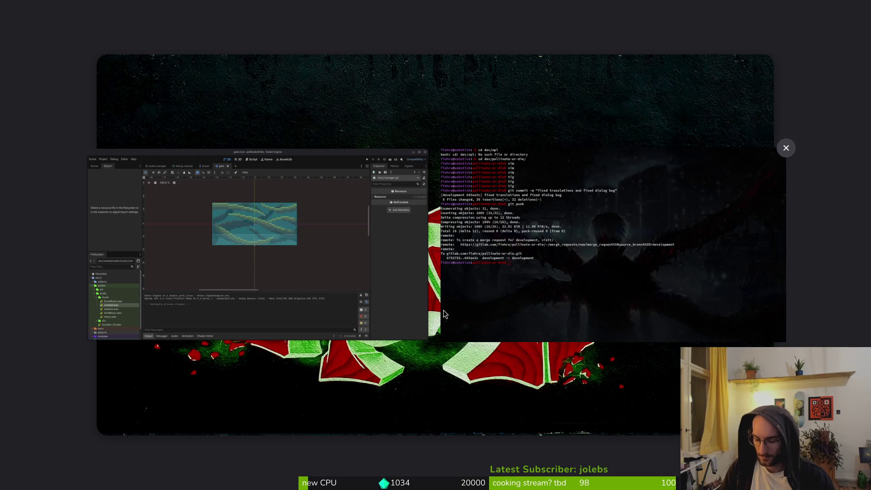
{"action": "key", "text": "super"}
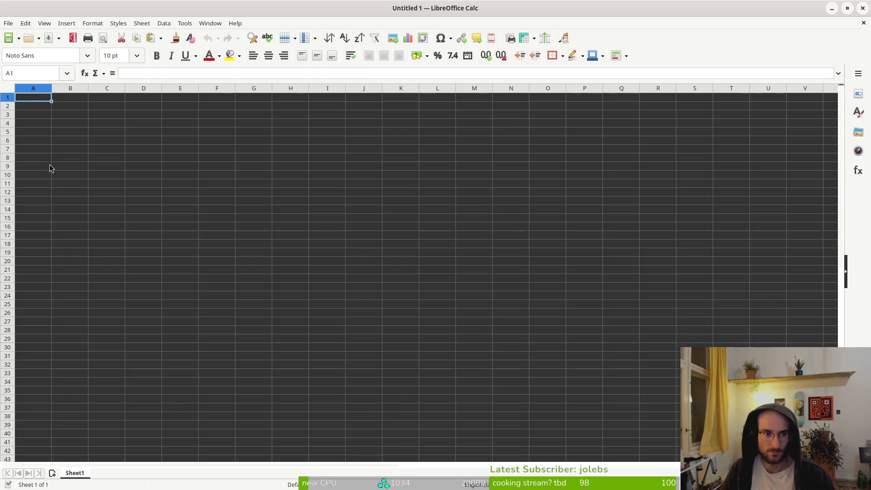
Open pollinate-or-die/docs/translations.csv in Calc with the default import settings.
{"action": "left_click", "coordinate": [4, 23]}
{"action": "left_click", "coordinate": [37, 48]}
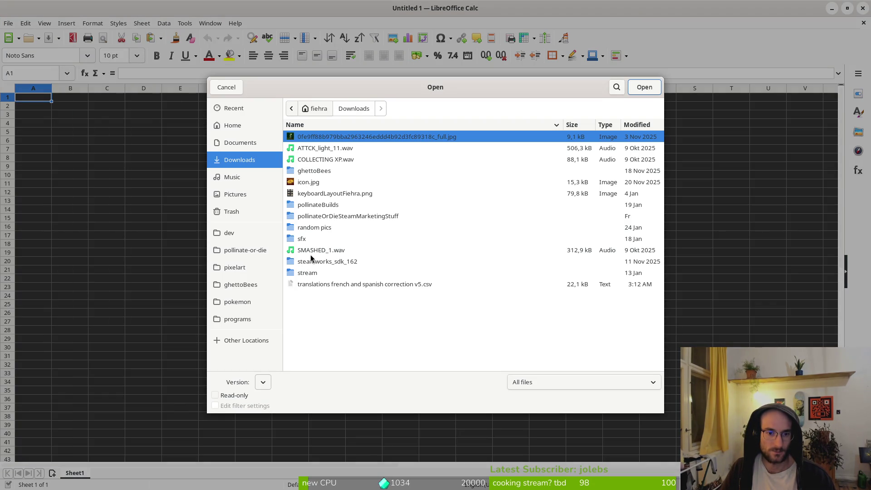
{"action": "left_click", "coordinate": [243, 250]}
{"action": "left_click", "coordinate": [311, 240]}
{"action": "double_click", "coordinate": [311, 239]}
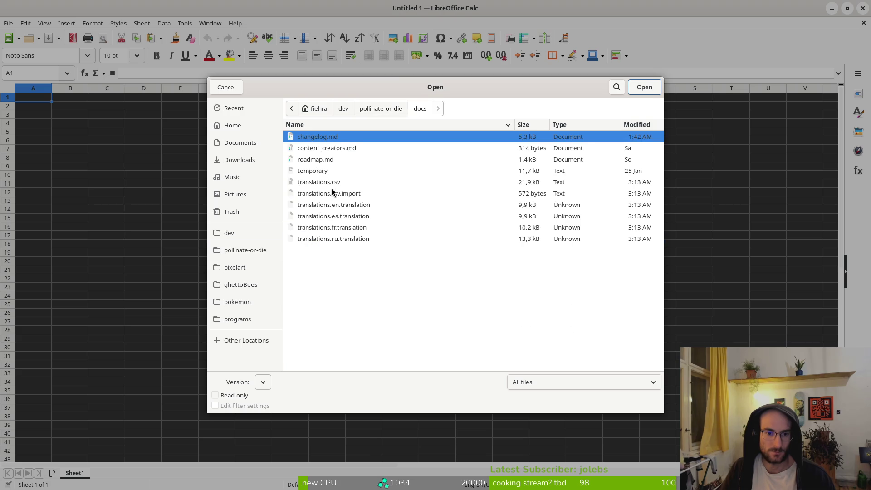
{"action": "left_click", "coordinate": [390, 181]}
{"action": "left_click", "coordinate": [651, 90]}
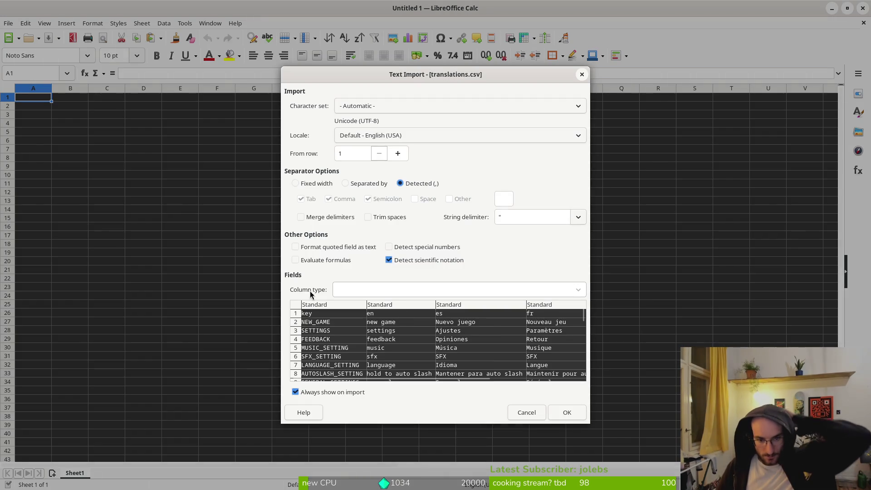
{"action": "left_click", "coordinate": [565, 414]}
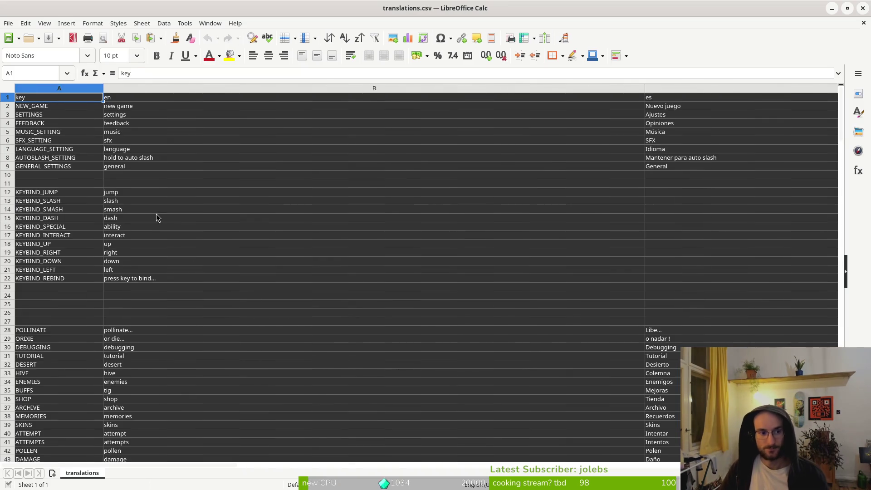
{"action": "left_click", "coordinate": [156, 212]}
Search the sheet for 'nest', find no match, and close Calc.
{"action": "key", "text": "ctrl+f"}
{"action": "type", "text": "nest"}
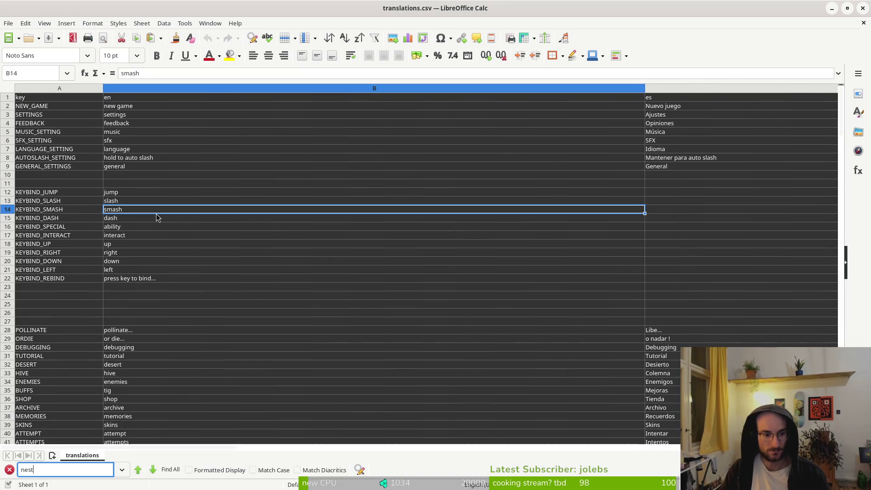
{"action": "key", "text": "Return"}
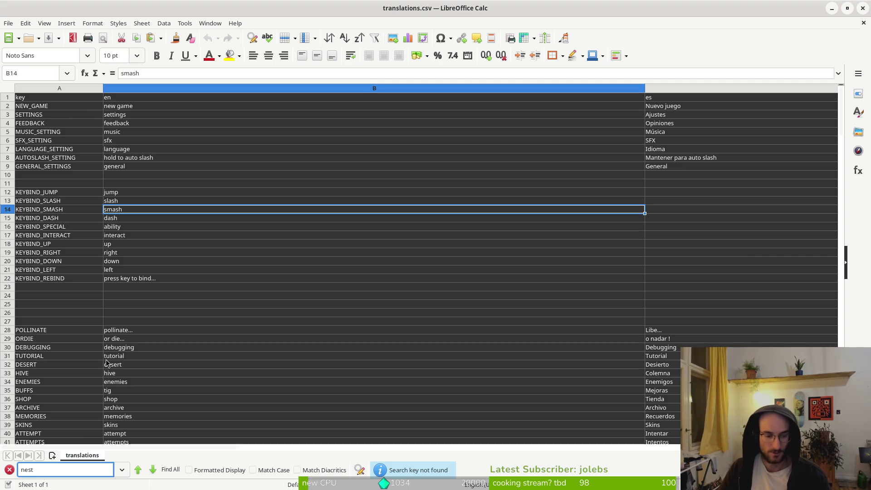
{"action": "left_click", "coordinate": [863, 8]}
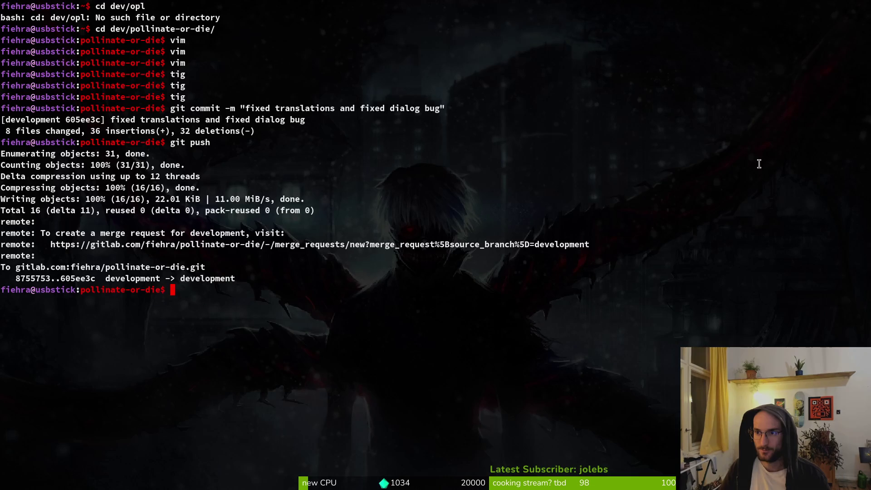
Clear the terminal, glance at the Godot editor, and return to the terminal.
{"action": "type", "text": "clear"}
{"action": "key", "text": "Return"}
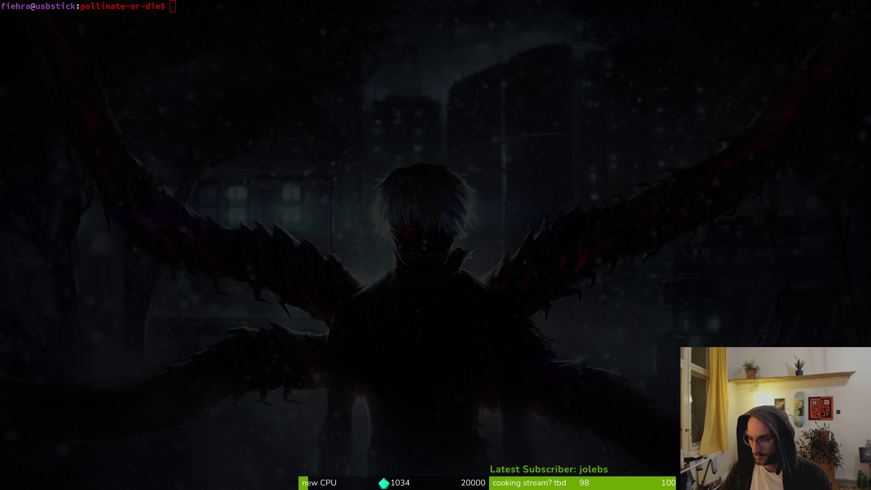
{"action": "key", "text": "alt+Tab"}
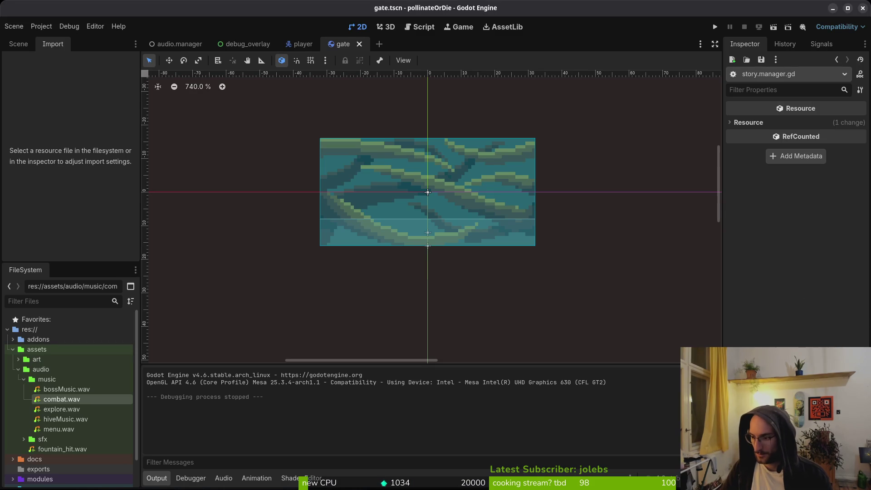
{"action": "key", "text": "alt+Tab"}
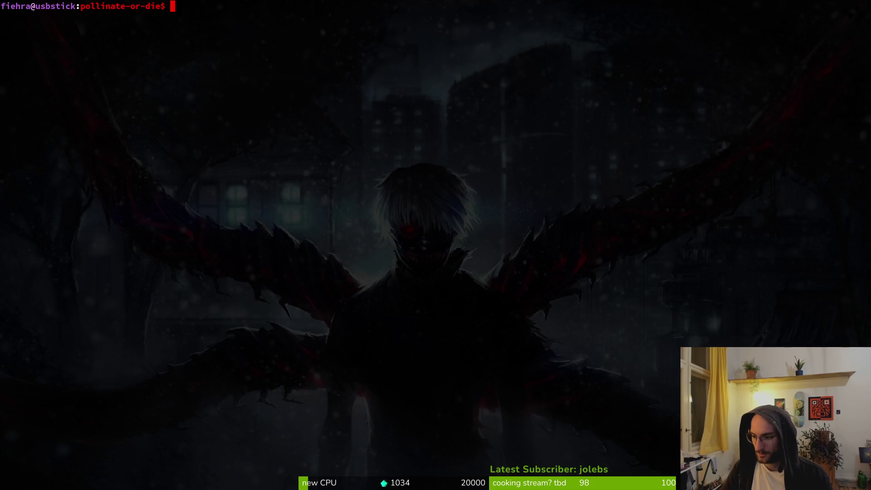
Open the project in Neovim with vim . and grep all files for 'nest', twice.
{"action": "type", "text": "vim ."}
{"action": "key", "text": "Return"}
{"action": "key", "text": "space"}
{"action": "type", "text": "fwnest"}
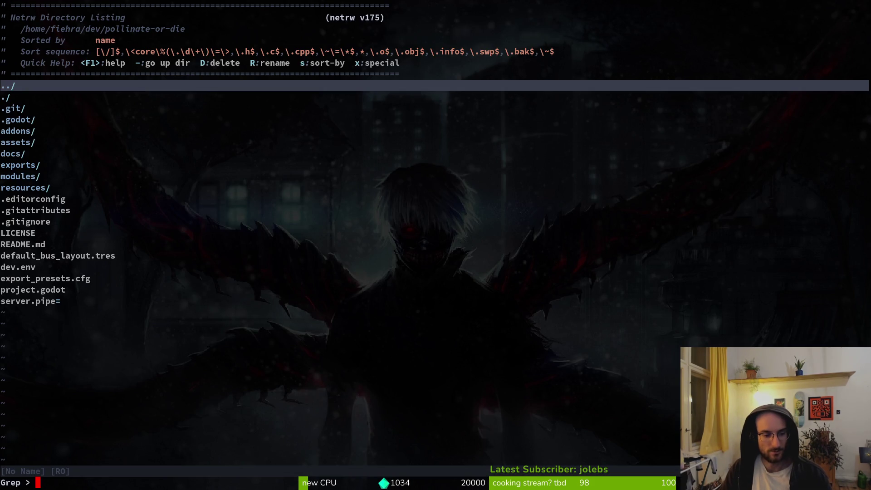
{"action": "key", "text": "Return"}
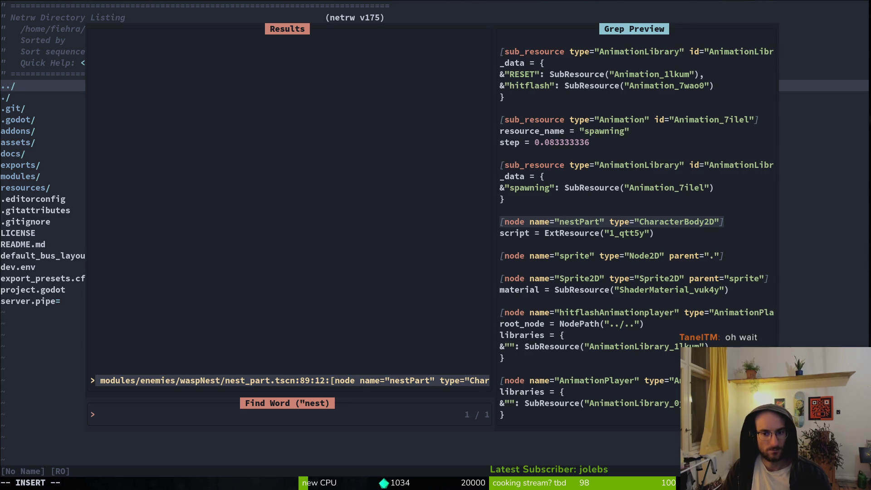
{"action": "key", "text": "Escape"}
{"action": "key", "text": "Escape"}
{"action": "key", "text": "space"}
{"action": "type", "text": "fwnest"}
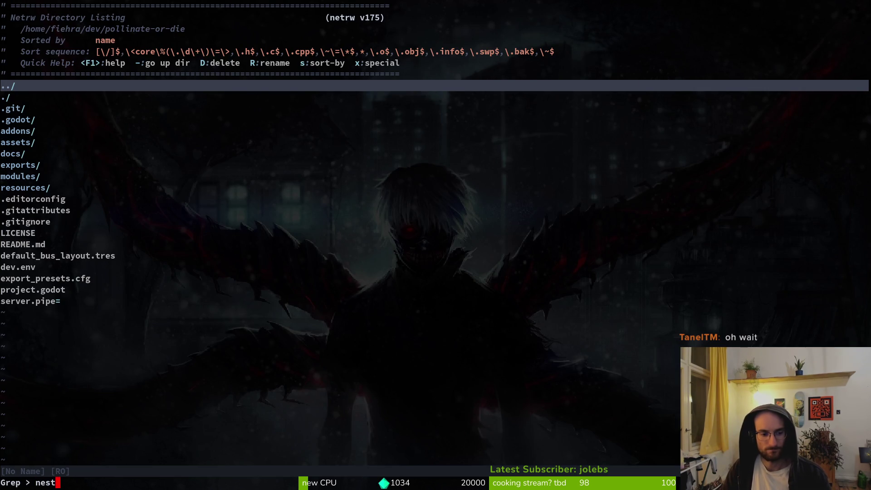
{"action": "key", "text": "Return"}
{"action": "key", "text": "Escape"}
{"action": "key", "text": "Escape"}
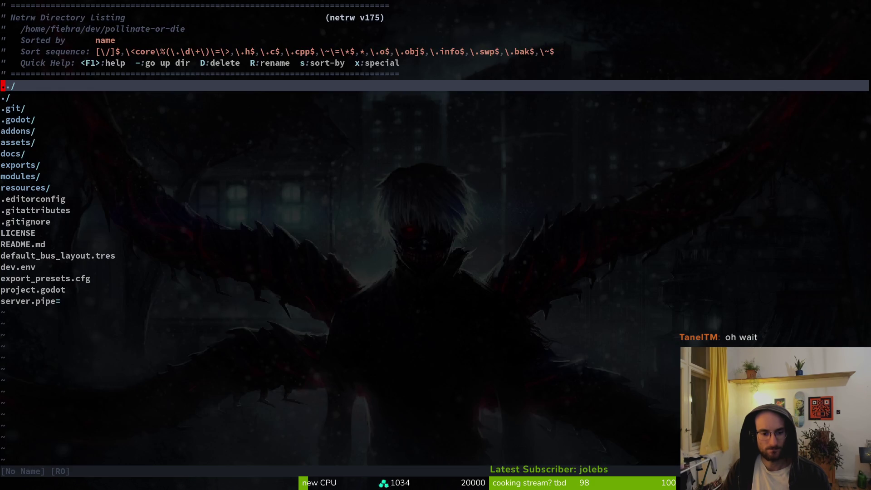
Grep the project for uppercase "NEST", find no results, and quit Neovim with :q.
{"action": "key", "text": "space"}
{"action": "type", "text": "fw"}
{"action": "type", "text": "\""}
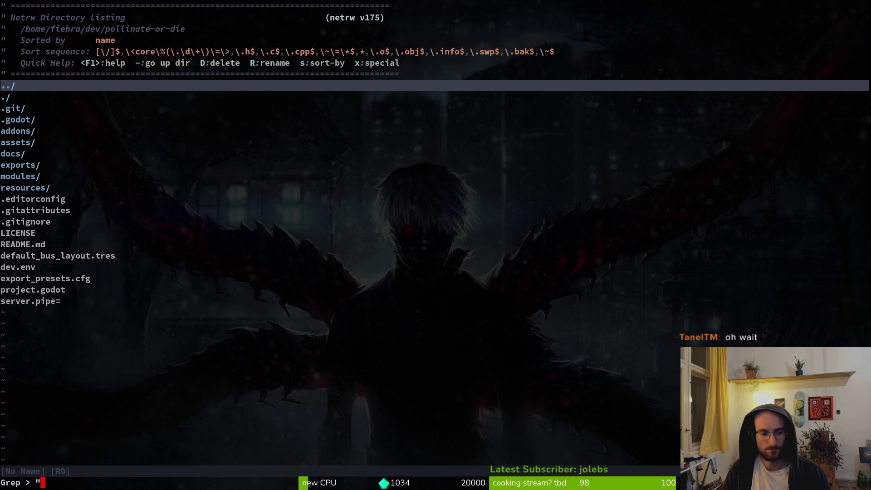
{"action": "type", "text": "NEST\""}
{"action": "key", "text": "Return"}
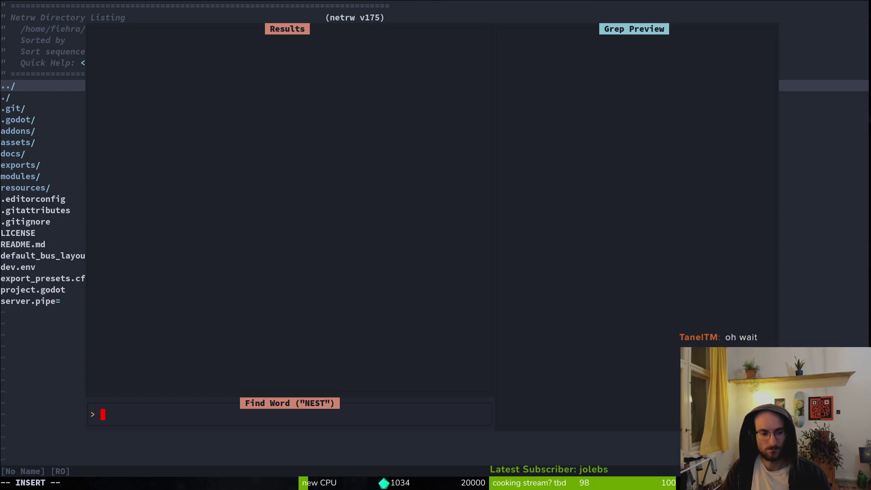
{"action": "key", "text": "Escape"}
{"action": "key", "text": "ctrl+s"}
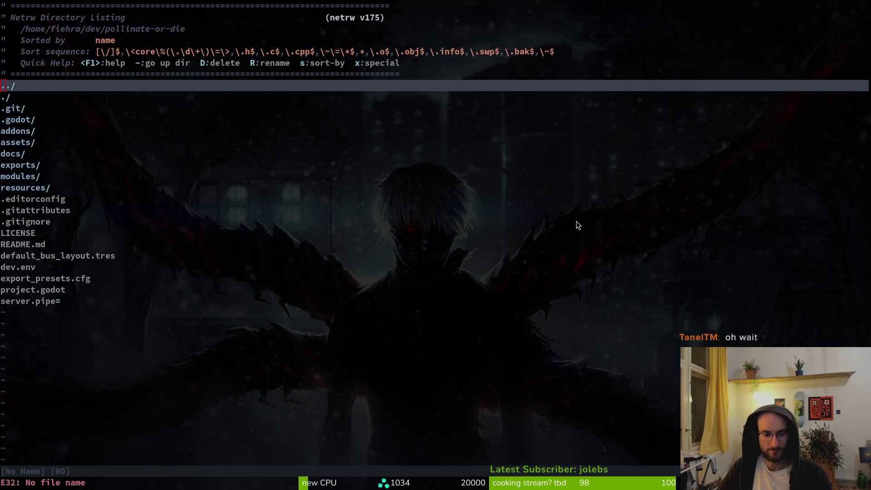
{"action": "type", "text": ":q"}
{"action": "key", "text": "Return"}
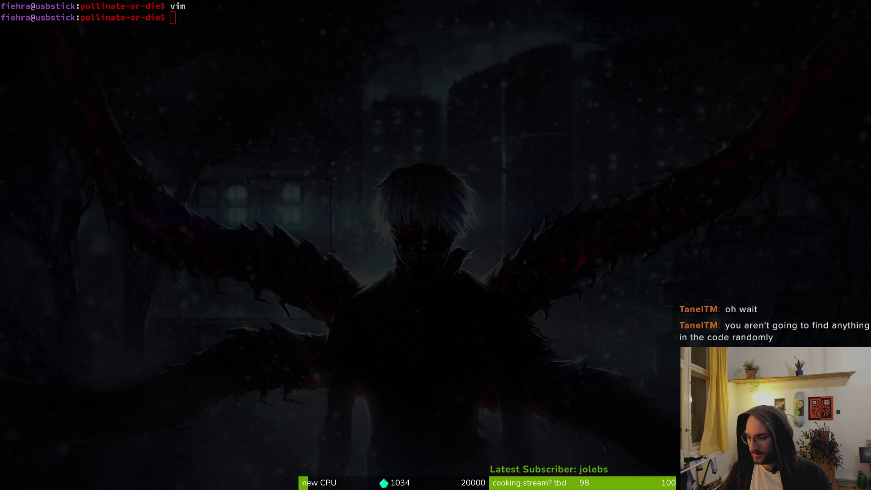
{"action": "key", "text": "super"}
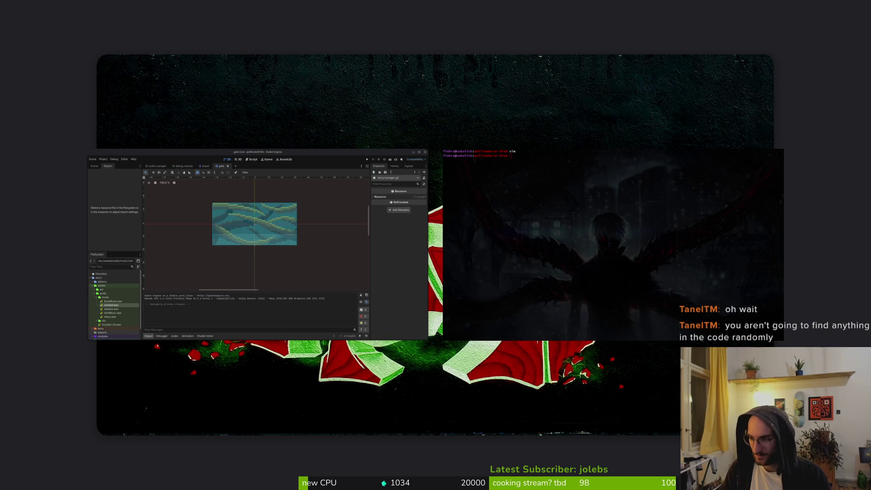
Look over translations.csv, then bring the Godot editor forward with the quick resource finder.
{"action": "key", "text": "super"}
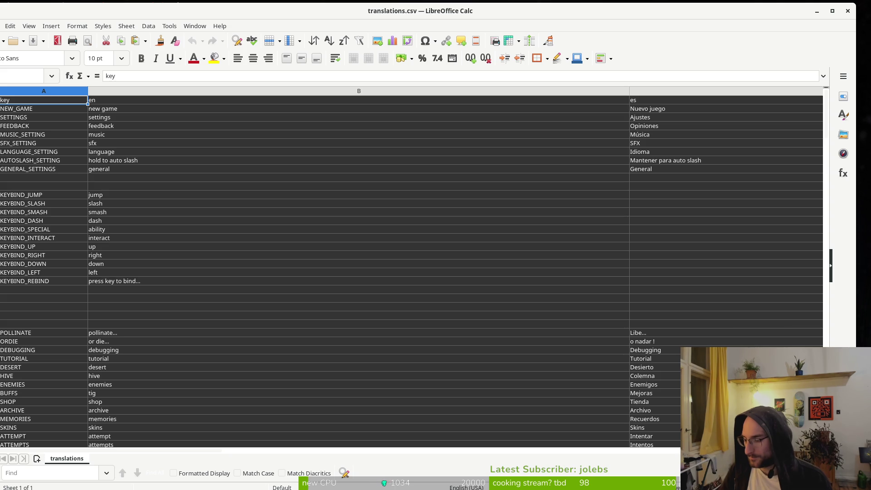
{"action": "key", "text": "alt+Tab"}
{"action": "key", "text": "ctrl+shift+o"}
Open settingsOverlay.tscn and select the language Button under TabContainer > languageSelectorParent > languageSelect.
{"action": "type", "text": "setovert"}
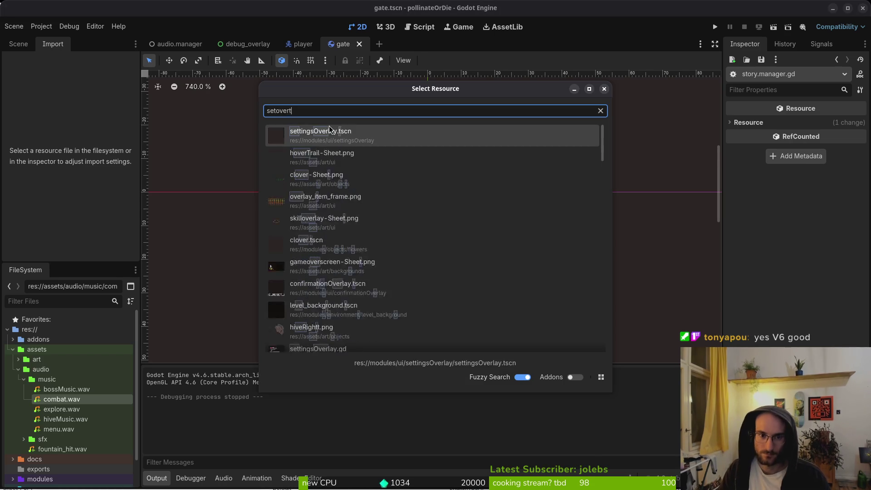
{"action": "key", "text": "Return"}
{"action": "left_click", "coordinate": [19, 44]}
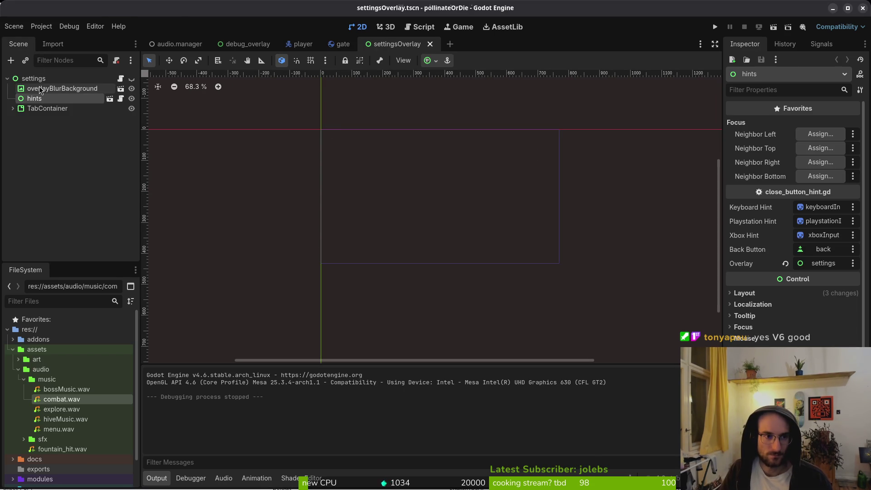
{"action": "left_click", "coordinate": [13, 109]}
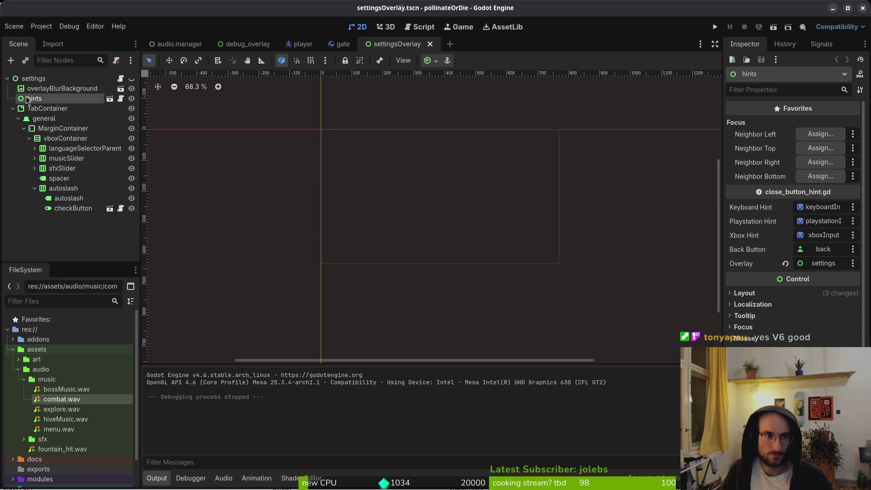
{"action": "left_click", "coordinate": [34, 148]}
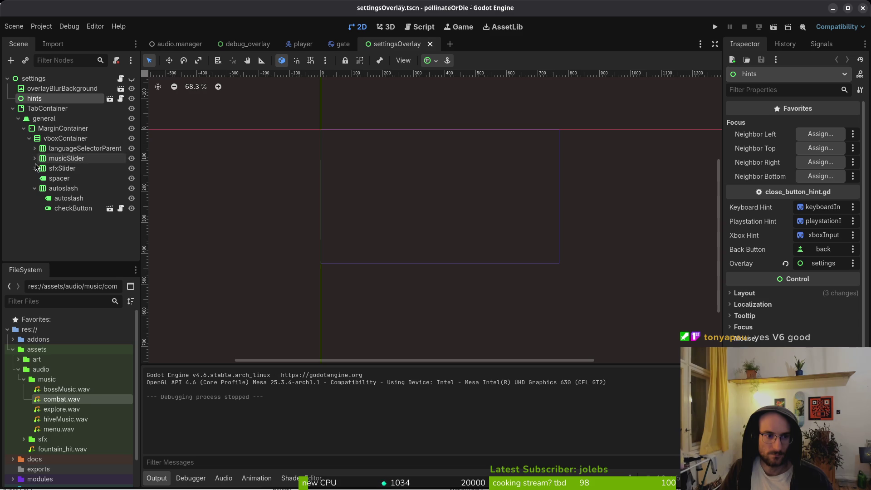
{"action": "left_click", "coordinate": [68, 159]}
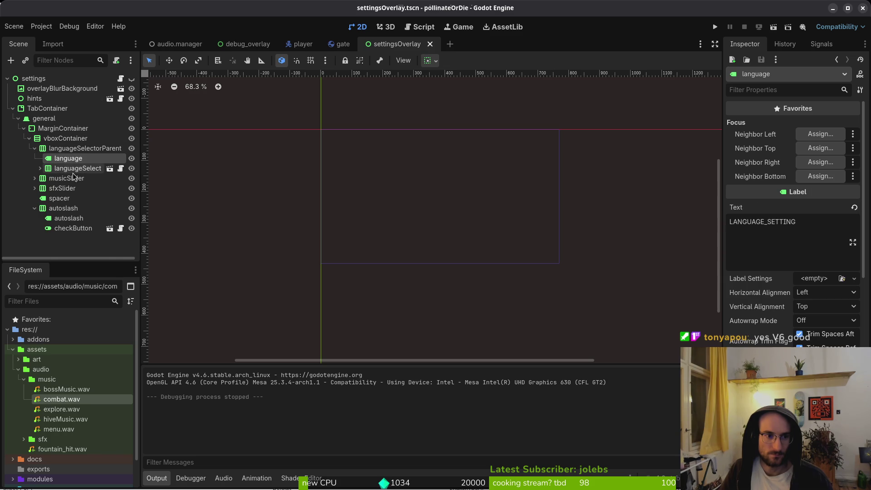
{"action": "left_click", "coordinate": [40, 168]}
{"action": "left_click", "coordinate": [74, 188]}
Expand the button's Theme Overrides > Colors to show its yellow font colour overrides.
{"action": "scroll", "coordinate": [793, 272], "scroll_direction": "down", "scroll_amount": 8}
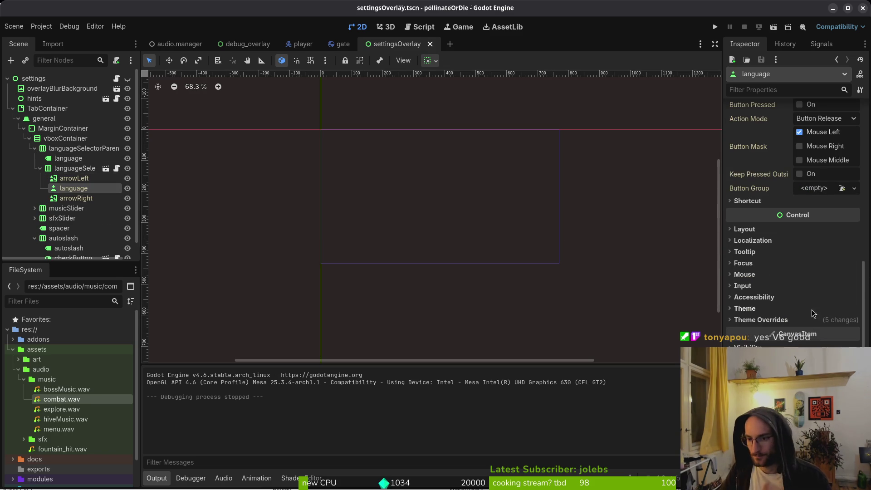
{"action": "left_click", "coordinate": [795, 320]}
{"action": "left_click", "coordinate": [787, 330]}
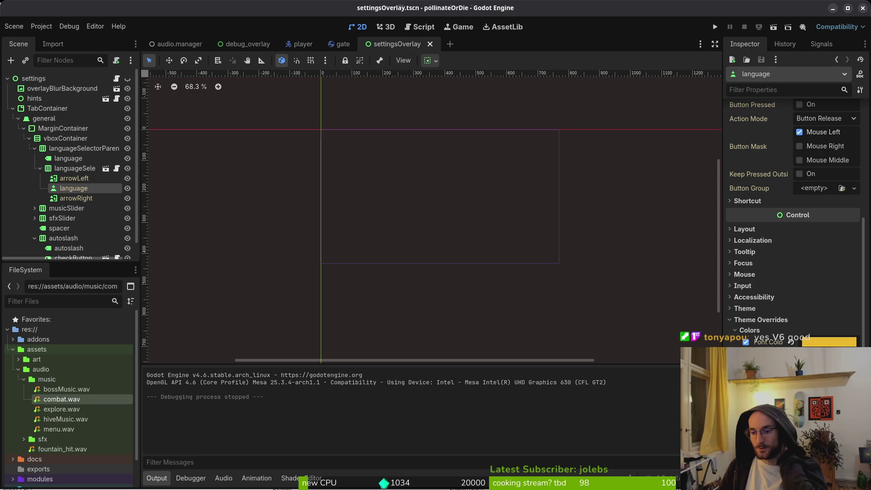
{"action": "scroll", "coordinate": [780, 234], "scroll_direction": "down", "scroll_amount": 5}
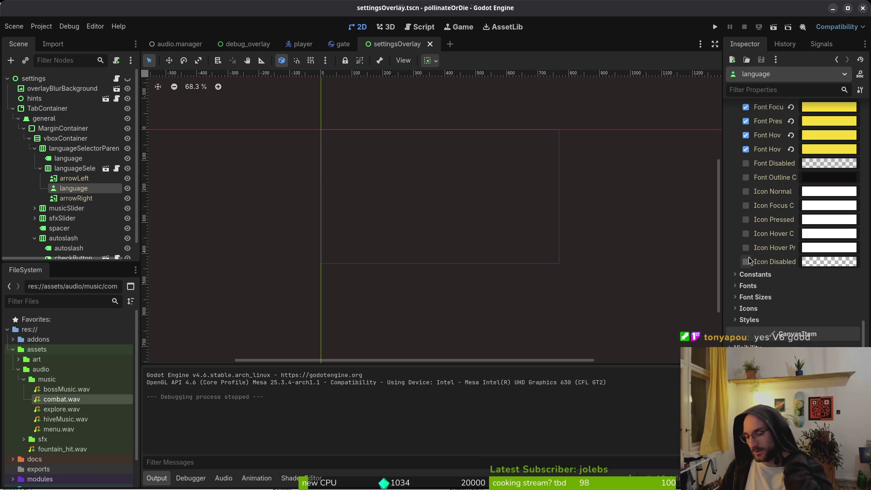
{"action": "scroll", "coordinate": [780, 235], "scroll_direction": "up", "scroll_amount": 2}
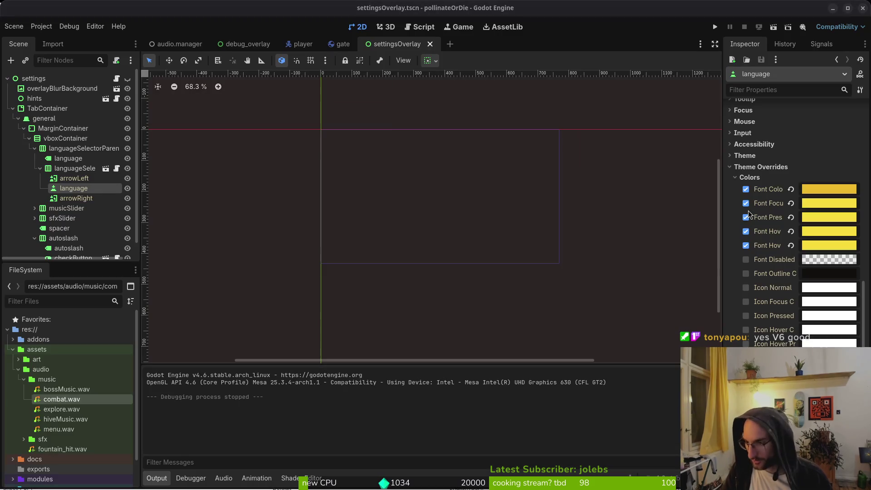
Open the game's user data folder through Godot's Project > Open User Data Folder.
{"action": "key", "text": "super+e"}
{"action": "double_click", "coordinate": [492, 168]}
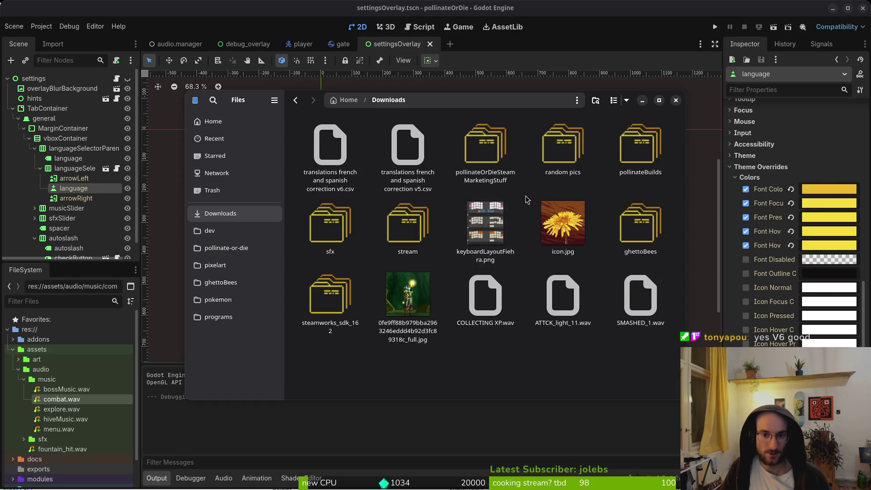
{"action": "left_click", "coordinate": [46, 25]}
{"action": "left_click", "coordinate": [45, 26]}
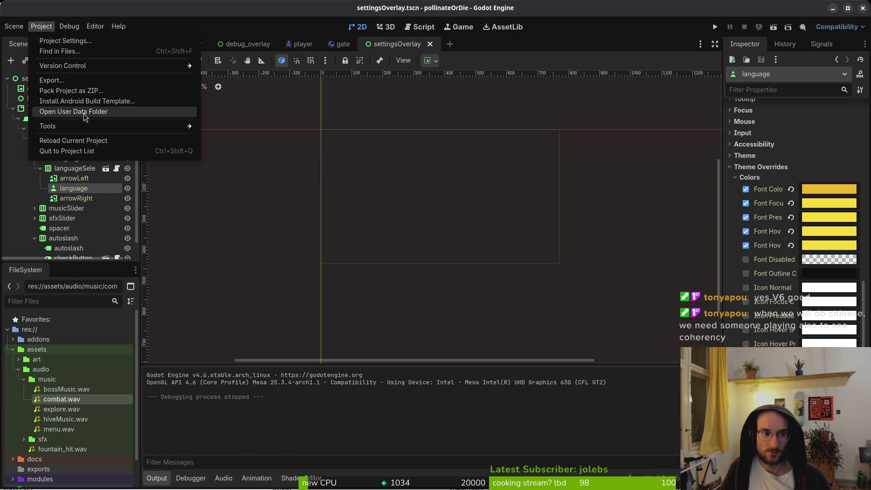
{"action": "left_click", "coordinate": [89, 112]}
Trash all logs, save file, snapshots and shader cache, then close Files and settingsOverlay.
{"action": "key", "text": "ctrl+a"}
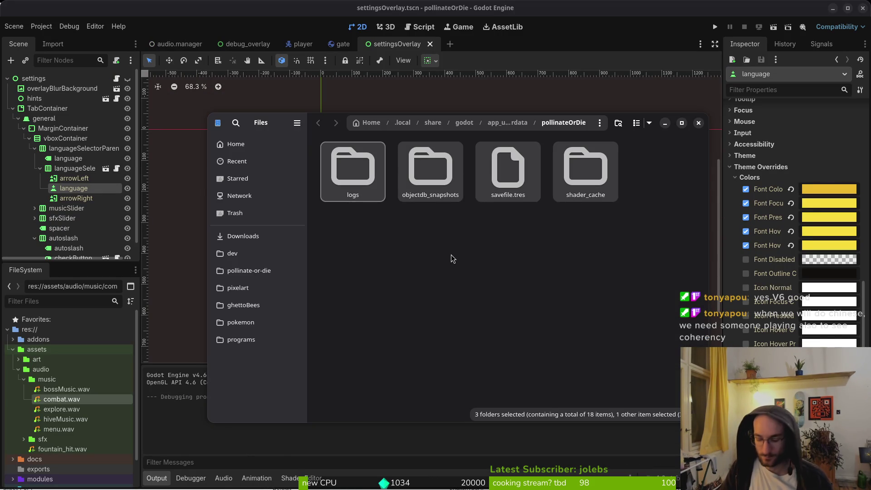
{"action": "key", "text": "Delete"}
{"action": "left_click", "coordinate": [699, 123]}
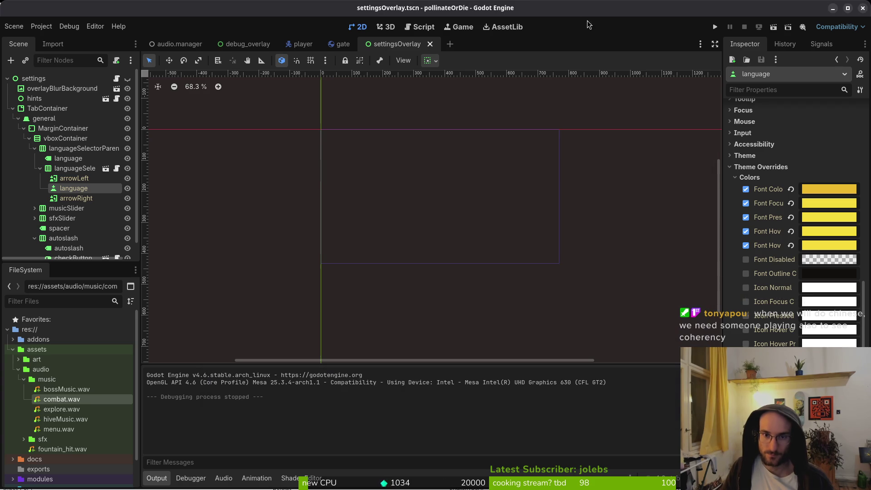
{"action": "left_click", "coordinate": [430, 44]}
Close the gate, audio.manager and debug_overlay scenes, then select translations.csv's es column C.
{"action": "left_click", "coordinate": [354, 44]}
{"action": "left_click", "coordinate": [199, 44]}
{"action": "left_click", "coordinate": [203, 44]}
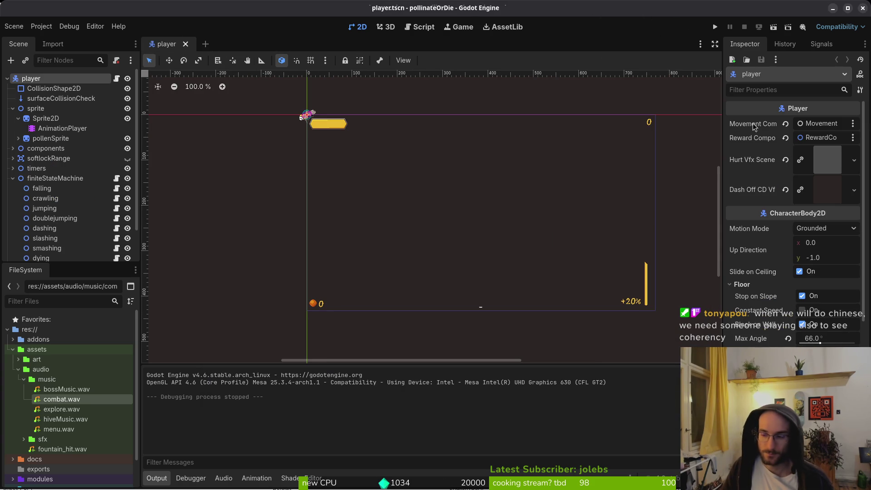
{"action": "key", "text": "alt+Tab"}
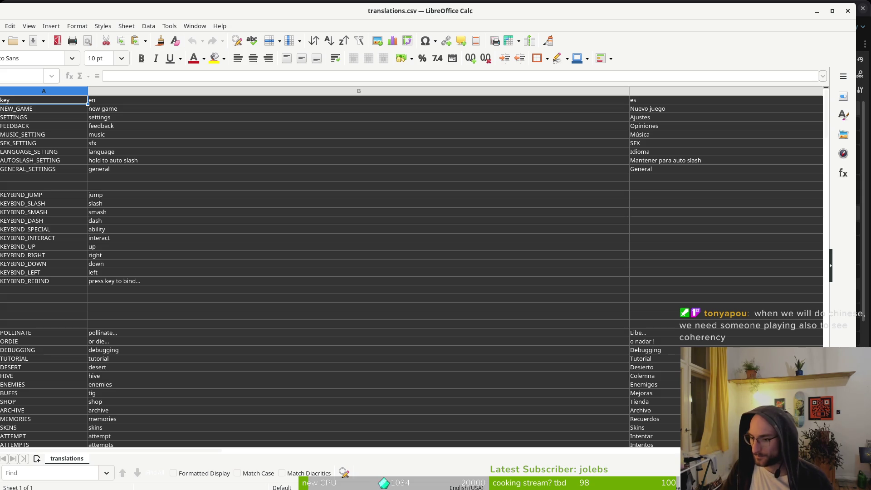
{"action": "left_click", "coordinate": [636, 101]}
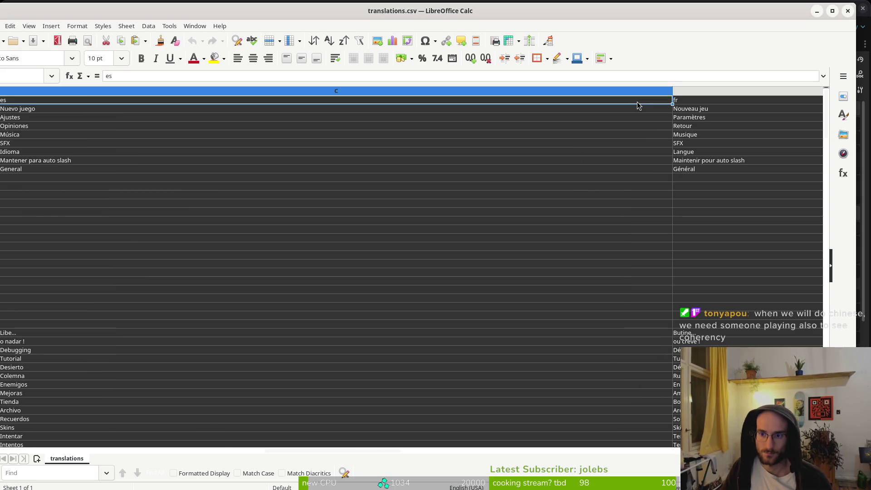
Paste the corrected Spanish text over column C and check the last row, F_T6_2_L1.
{"action": "key", "text": "ctrl+v"}
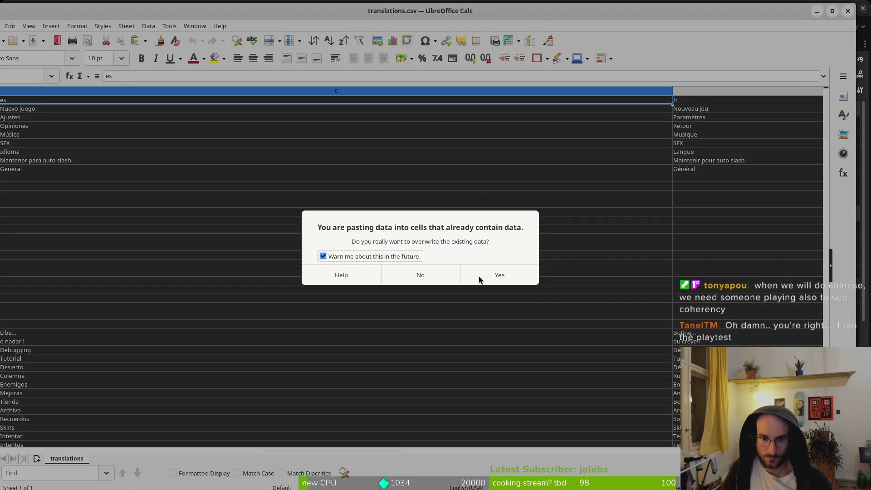
{"action": "left_click", "coordinate": [478, 275]}
{"action": "left_click", "coordinate": [430, 288]}
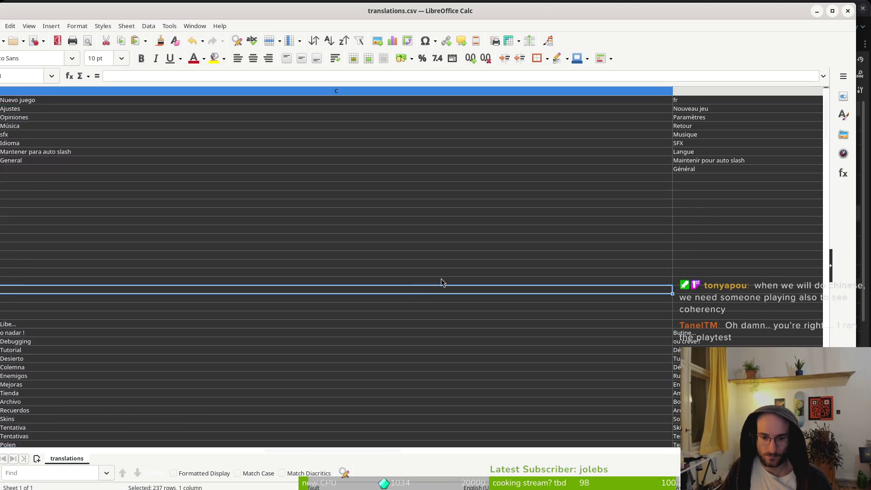
{"action": "scroll", "coordinate": [802, 257], "scroll_direction": "down", "scroll_amount": 7}
{"action": "scroll", "coordinate": [825, 239], "scroll_direction": "down", "scroll_amount": 20}
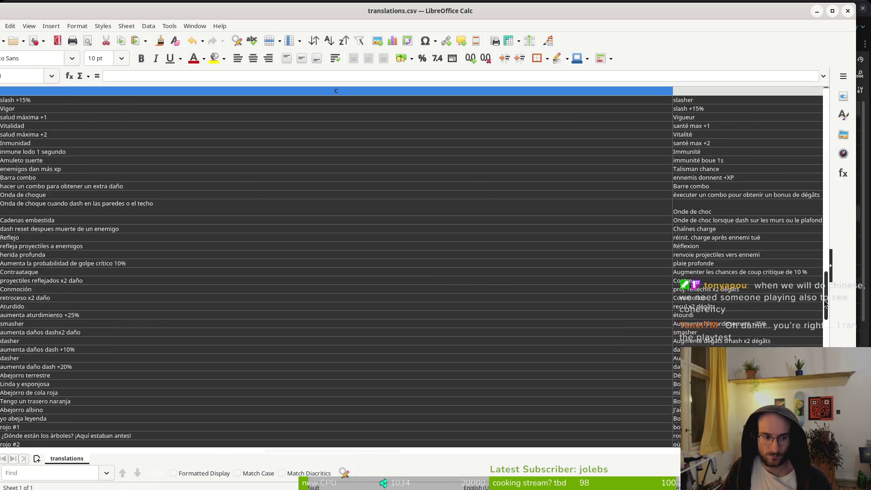
{"action": "scroll", "coordinate": [367, 349], "scroll_direction": "down", "scroll_amount": 2}
{"action": "scroll", "coordinate": [176, 337], "scroll_direction": "left", "scroll_amount": 2}
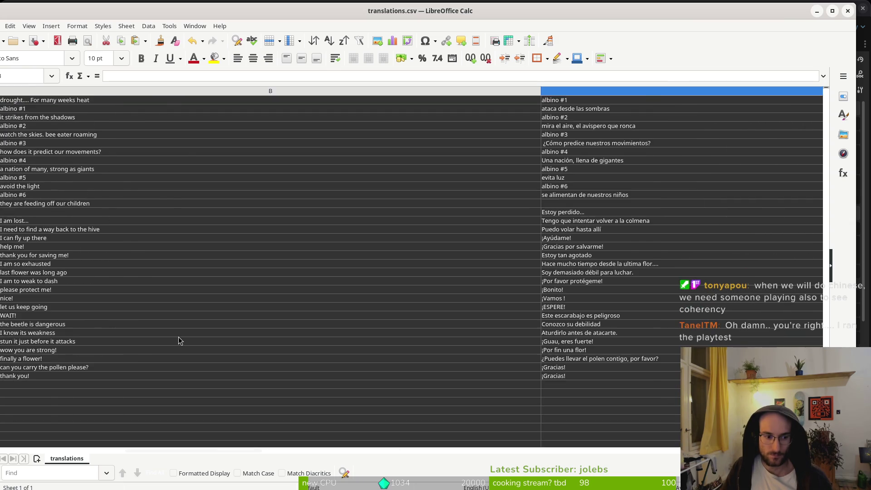
{"action": "left_click", "coordinate": [31, 374]}
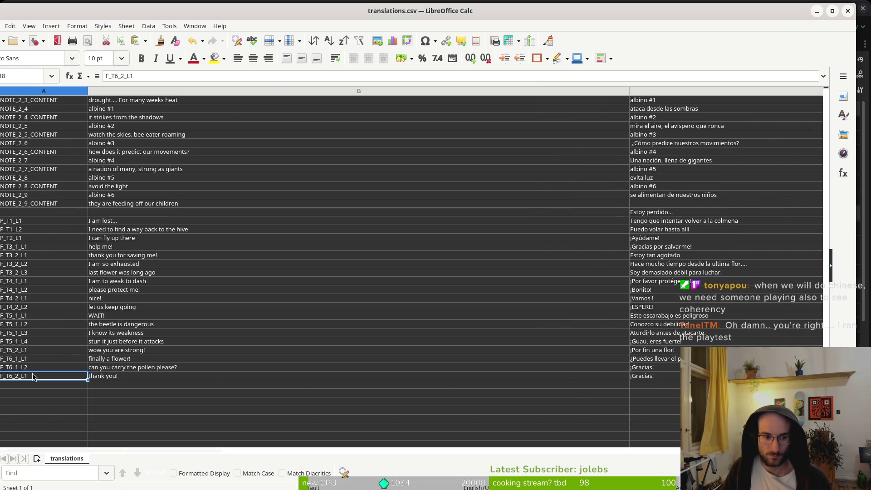
{"action": "left_click", "coordinate": [665, 376]}
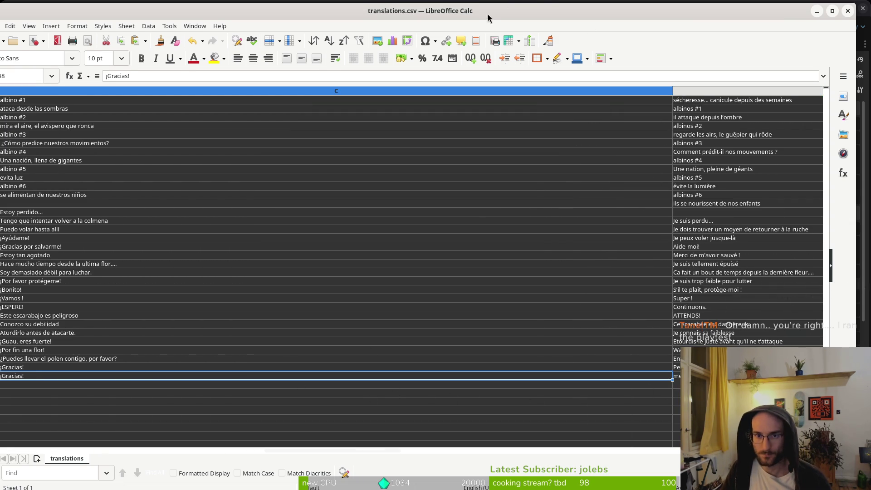
{"action": "left_click_drag", "start_coordinate": [505, 12], "coordinate": [520, 16]}
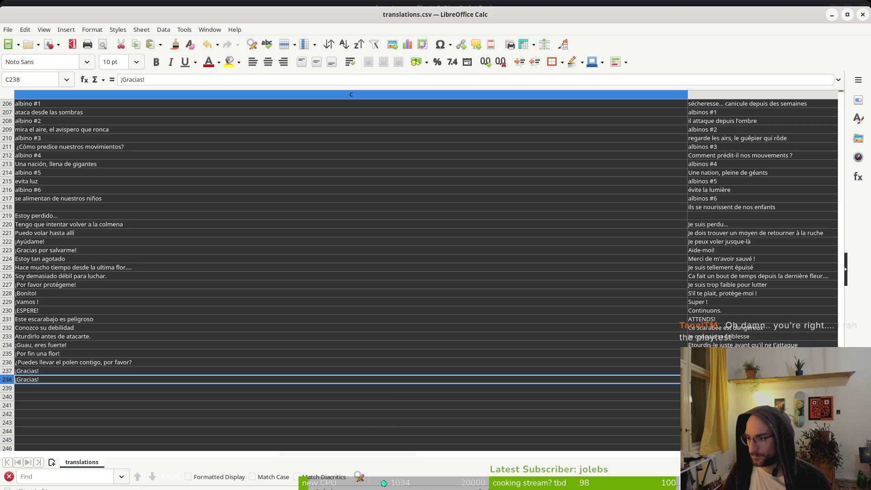
Fetch the French corrections and select the fr column D.
{"action": "key", "text": "alt+Tab"}
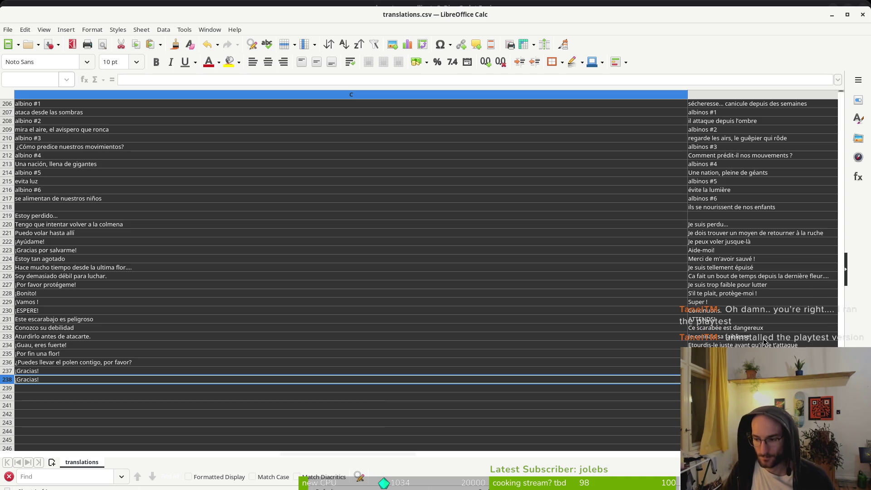
{"action": "scroll", "coordinate": [762, 177], "scroll_direction": "up", "scroll_amount": 9}
{"action": "left_click_drag", "start_coordinate": [846, 274], "coordinate": [832, 83]}
{"action": "left_click", "coordinate": [701, 104]}
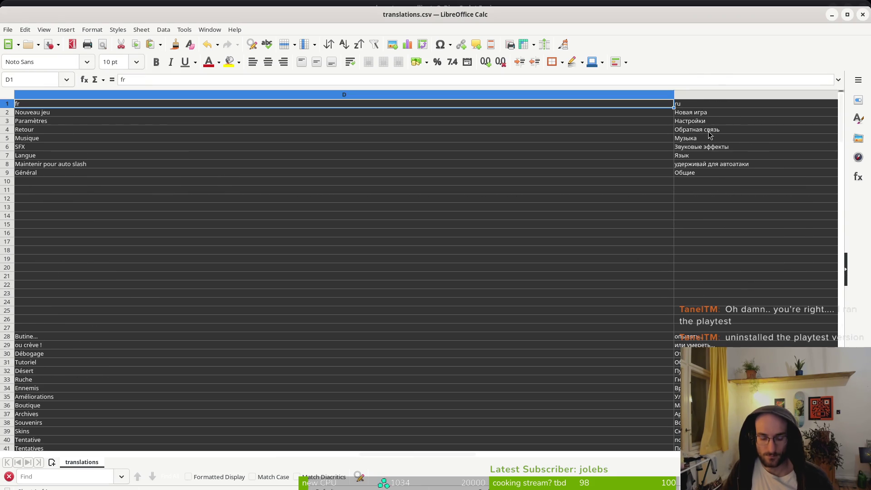
Paste the French corrections over column D, save translations.csv in Text CSV format, and close Calc.
{"action": "key", "text": "ctrl+v"}
{"action": "left_click", "coordinate": [510, 275]}
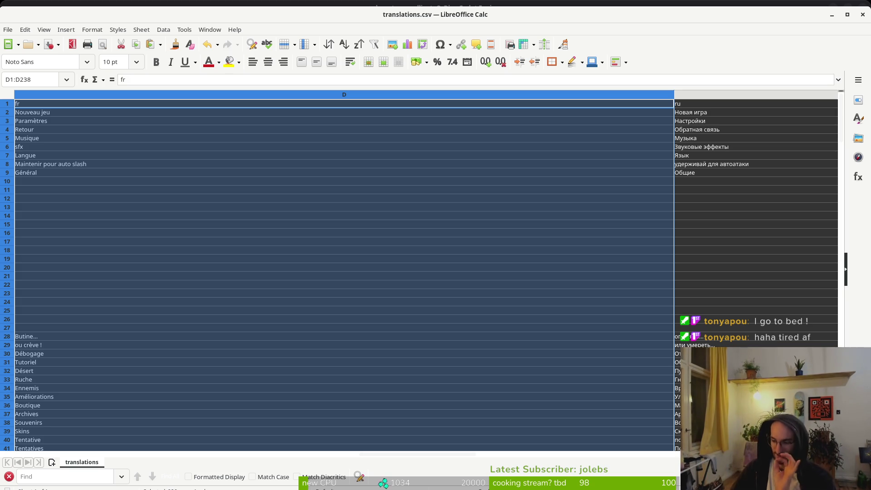
{"action": "left_click", "coordinate": [634, 123]}
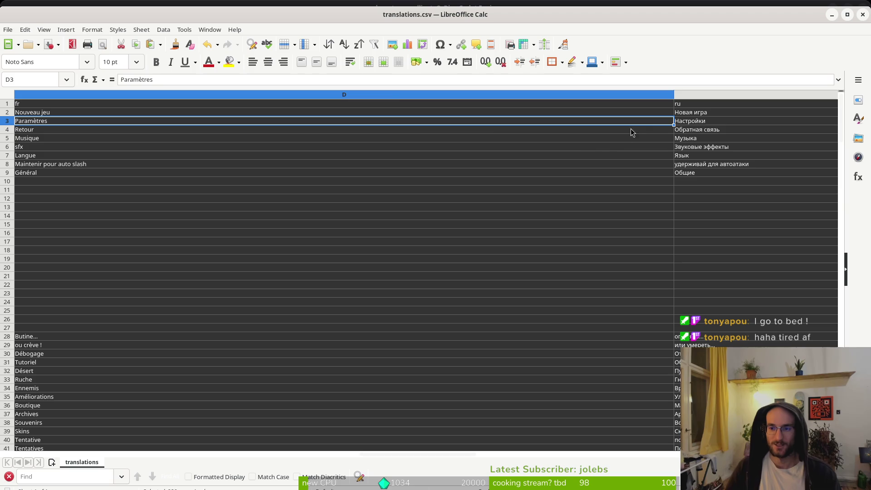
{"action": "key", "text": "ctrl+s"}
{"action": "left_click", "coordinate": [509, 296]}
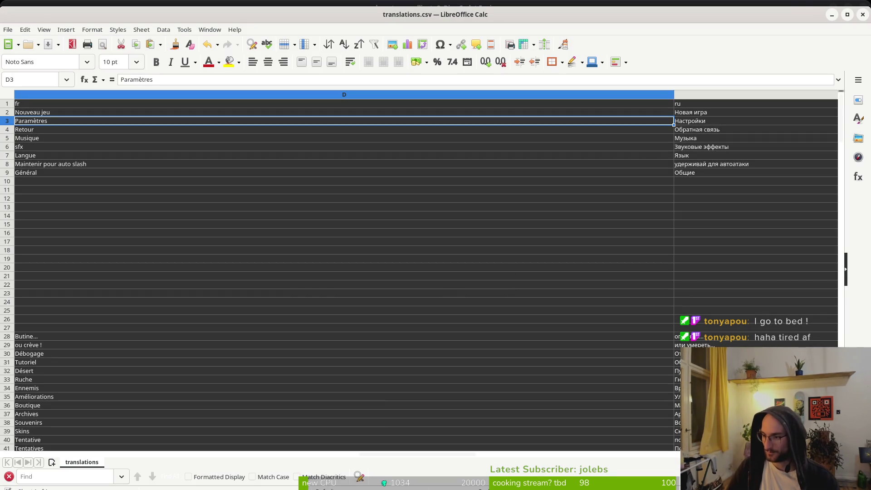
{"action": "left_click", "coordinate": [865, 17]}
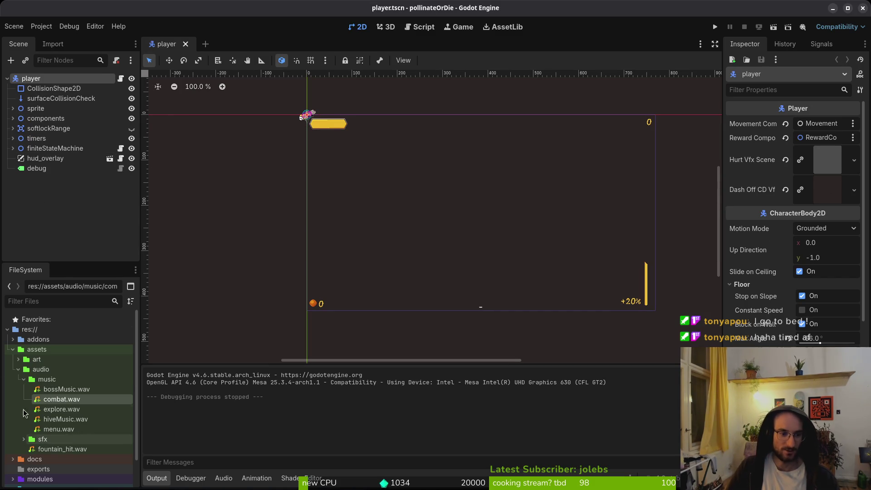
Export the Linux preset build into the project's exports folder.
{"action": "left_click", "coordinate": [23, 379]}
{"action": "left_click", "coordinate": [23, 368]}
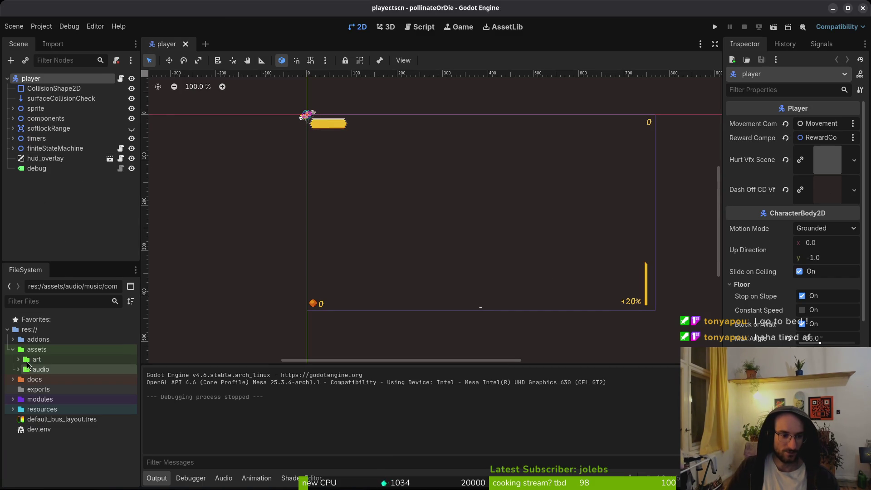
{"action": "left_click", "coordinate": [52, 466]}
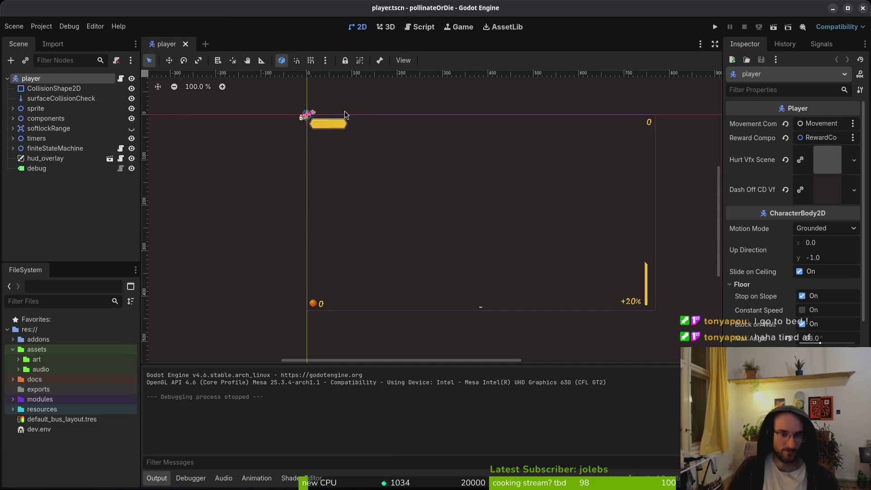
{"action": "left_click", "coordinate": [41, 26]}
{"action": "left_click", "coordinate": [45, 82]}
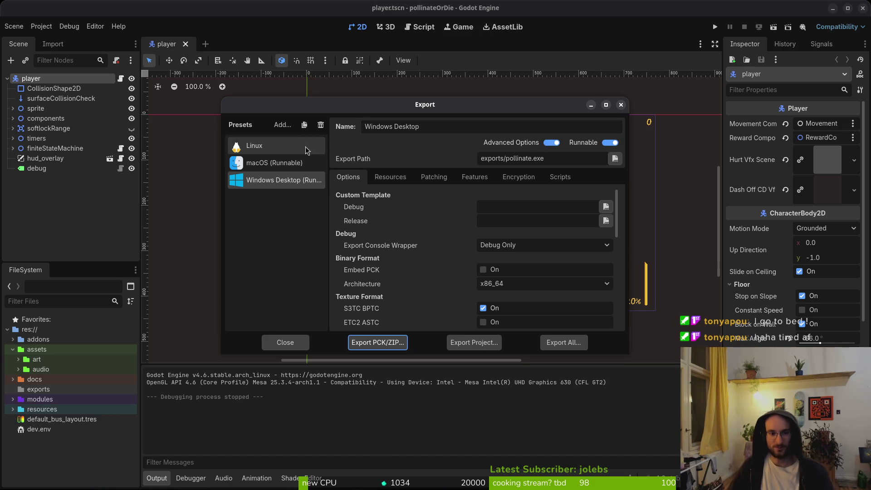
{"action": "left_click", "coordinate": [287, 145]}
{"action": "left_click", "coordinate": [474, 342]}
{"action": "left_click", "coordinate": [521, 391]}
Export the macOS preset build as pollinate.zip.
{"action": "key", "text": "super"}
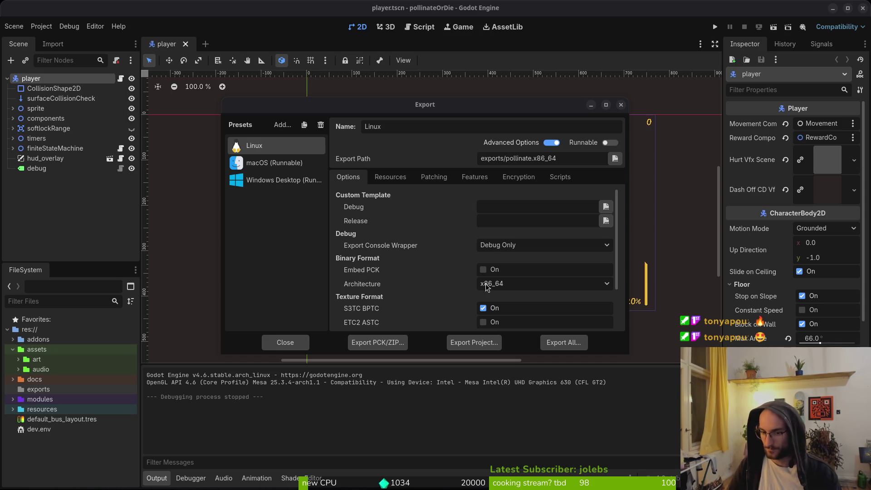
{"action": "left_click", "coordinate": [272, 191]}
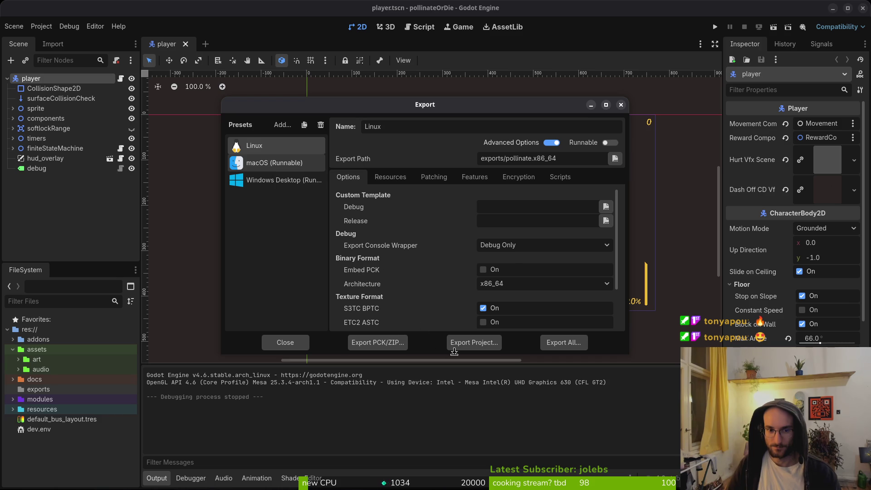
{"action": "key", "text": "Down"}
{"action": "left_click", "coordinate": [458, 344]}
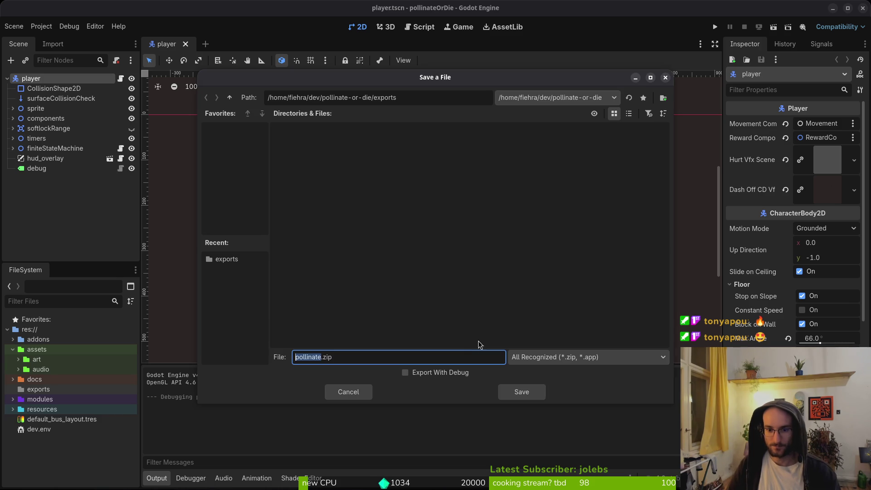
{"action": "left_click", "coordinate": [520, 391]}
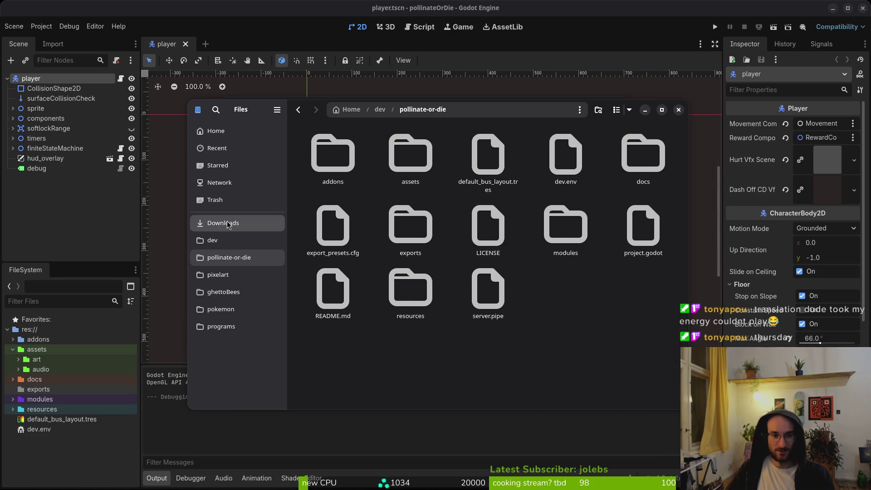
Extract pollinate.zip in the project's exports folder and open the extracted pollinate folder.
{"action": "left_click", "coordinate": [228, 225]}
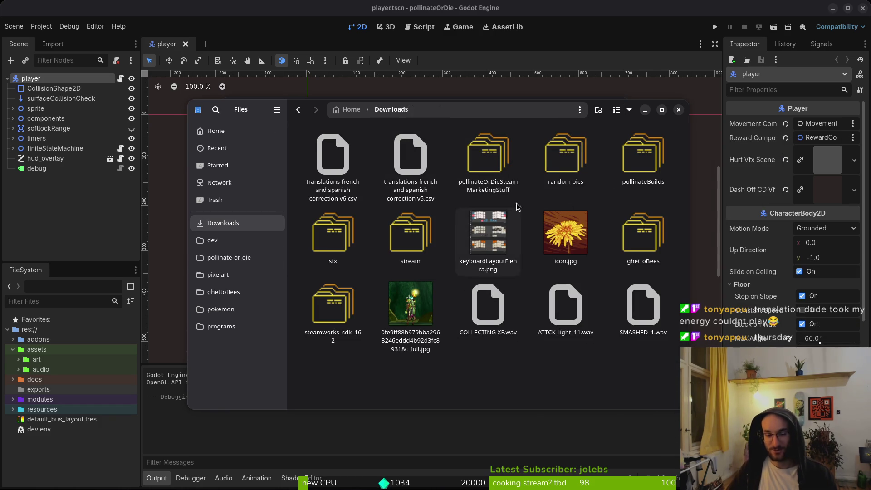
{"action": "left_click", "coordinate": [235, 258]}
{"action": "double_click", "coordinate": [428, 253]}
{"action": "double_click", "coordinate": [332, 154]}
{"action": "double_click", "coordinate": [332, 155]}
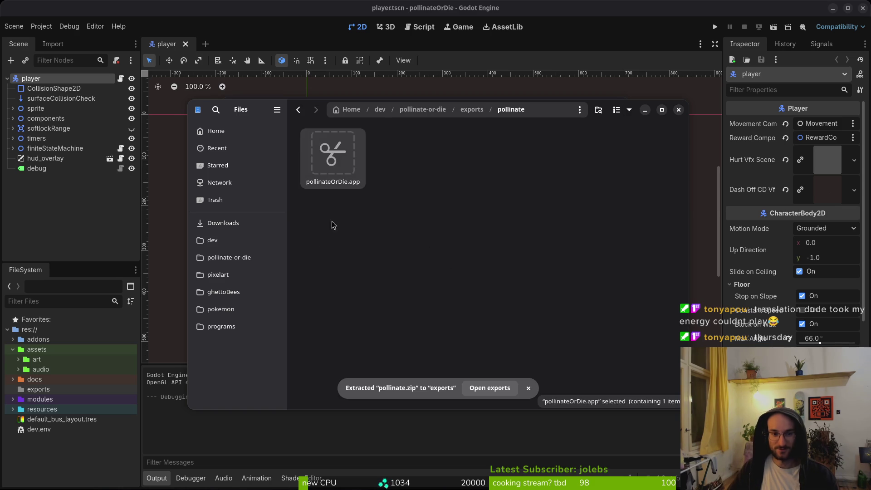
Open the pollinateBuilds mac folder, then clear the old files out of exports.
{"action": "left_click", "coordinate": [243, 224]}
{"action": "double_click", "coordinate": [636, 168]}
{"action": "double_click", "coordinate": [418, 166]}
{"action": "left_click", "coordinate": [236, 258]}
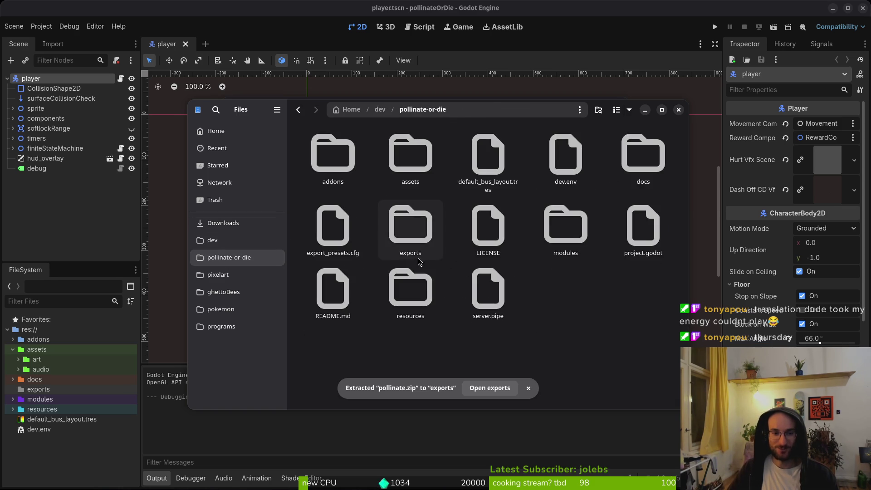
{"action": "double_click", "coordinate": [418, 262]}
{"action": "key", "text": "ctrl+a"}
{"action": "key", "text": "Delete"}
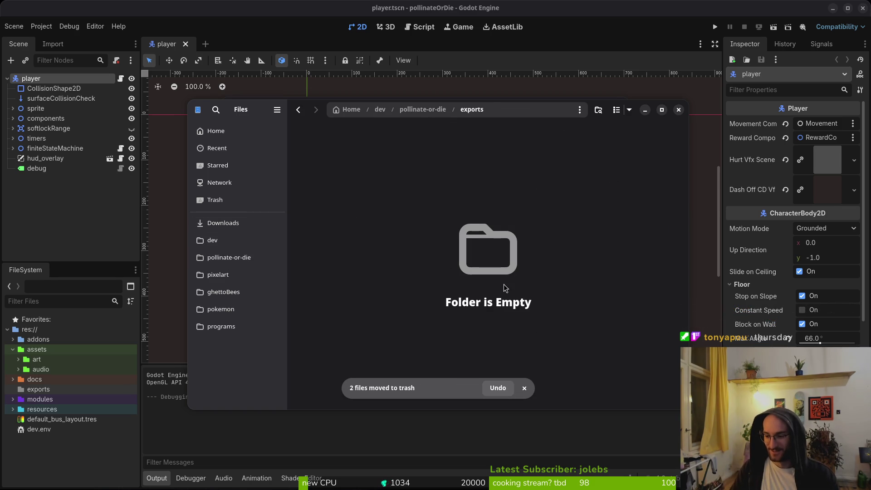
Export the Windows Desktop preset build as pollinate.exe.
{"action": "left_click", "coordinate": [49, 219]}
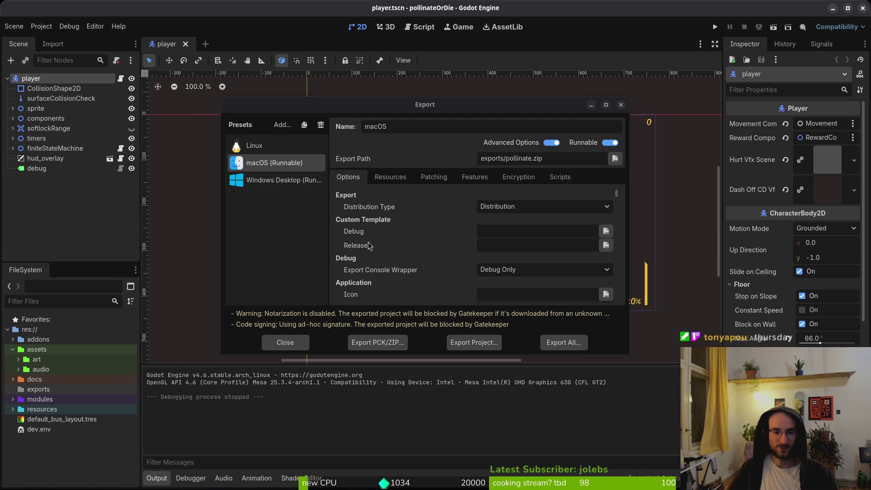
{"action": "left_click", "coordinate": [279, 180]}
{"action": "left_click", "coordinate": [478, 342]}
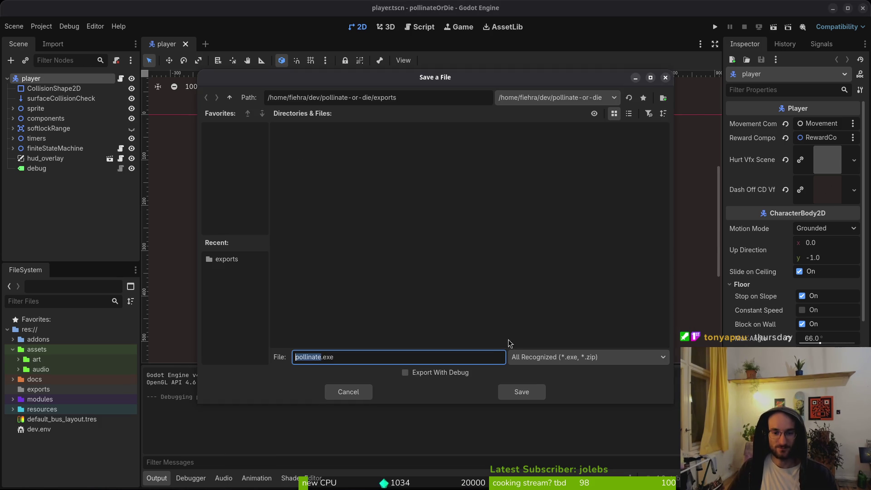
{"action": "left_click", "coordinate": [522, 391]}
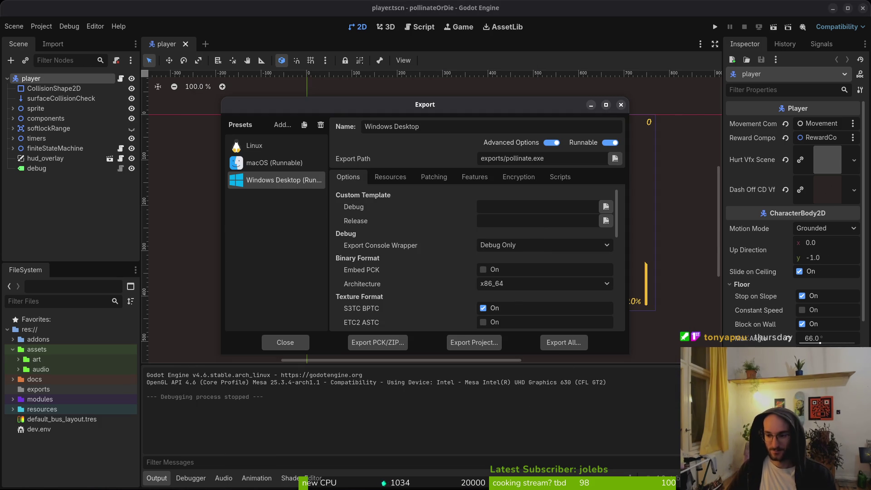
Select pollinate.exe and pollinate.pck, open pollinateBuilds/windows, and close Godot's export window.
{"action": "key", "text": "alt+Tab"}
{"action": "key", "text": "ctrl+a"}
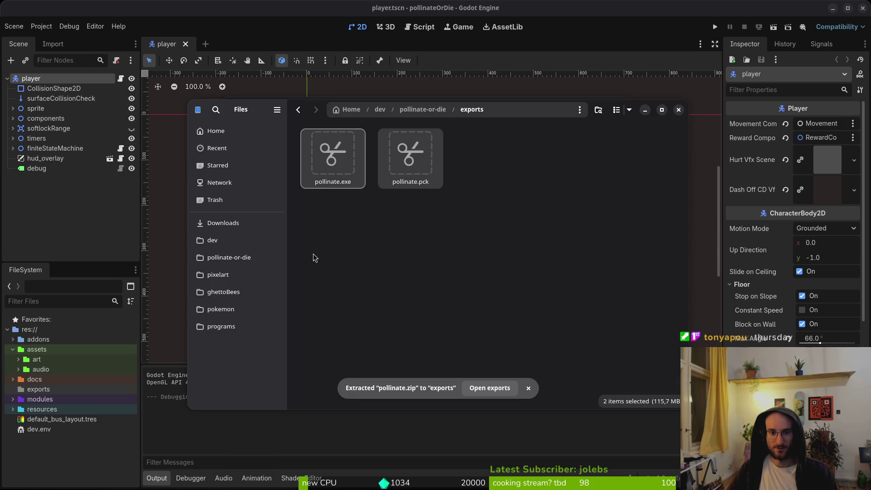
{"action": "left_click", "coordinate": [222, 222]}
{"action": "double_click", "coordinate": [637, 156]}
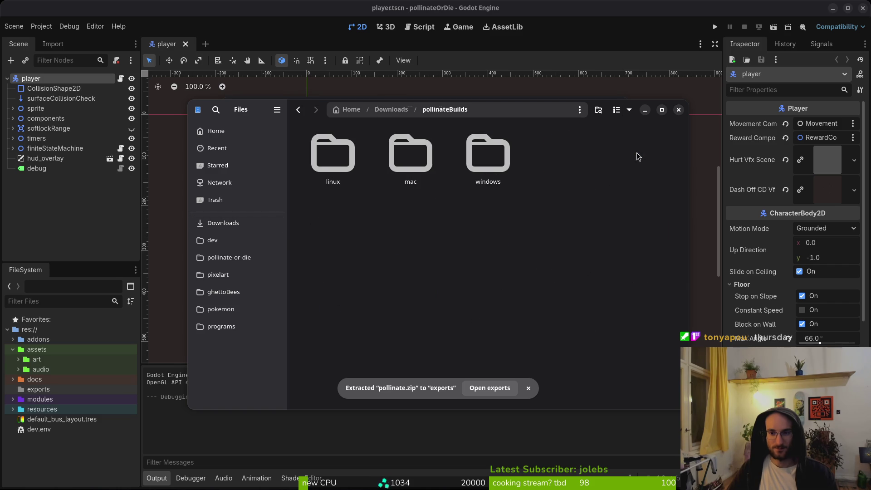
{"action": "double_click", "coordinate": [490, 169]}
{"action": "left_click", "coordinate": [679, 109]}
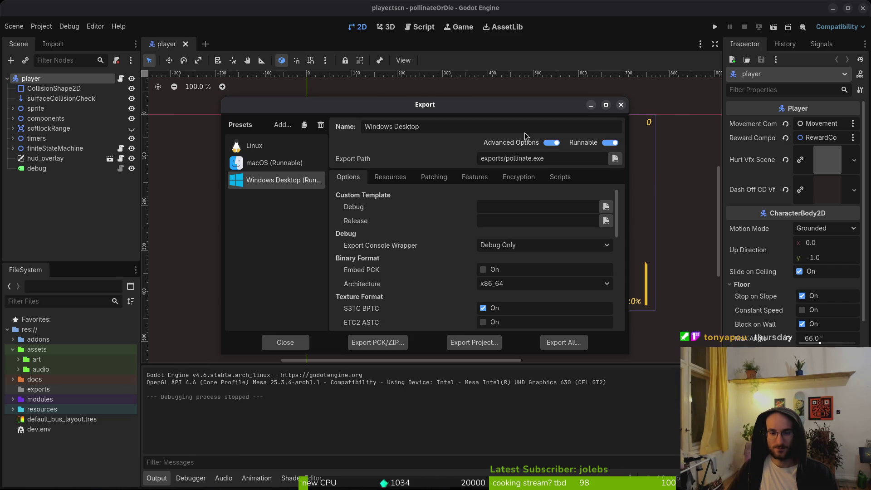
{"action": "left_click", "coordinate": [474, 343]}
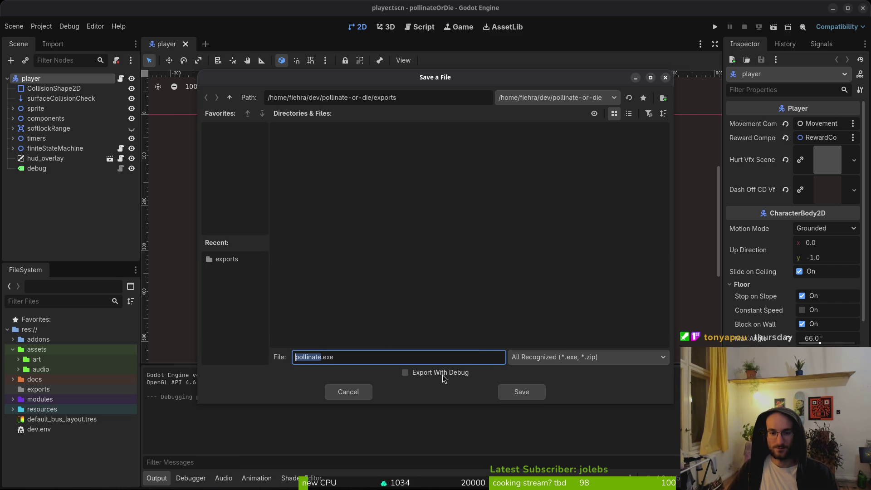
{"action": "left_click", "coordinate": [666, 78]}
{"action": "left_click", "coordinate": [620, 105]}
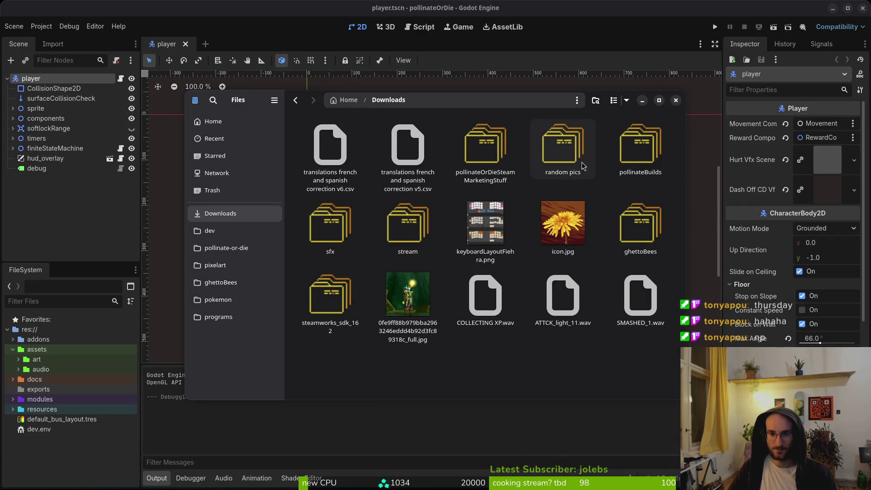
Open pollinateBuilds/linux and launch the pollinate.x86_64 build.
{"action": "double_click", "coordinate": [630, 156]}
{"action": "double_click", "coordinate": [327, 145]}
{"action": "left_click", "coordinate": [407, 146]}
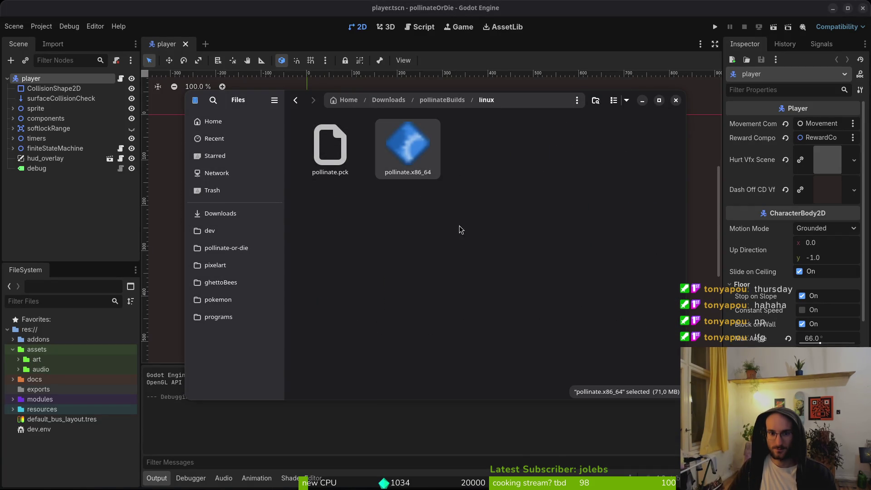
{"action": "double_click", "coordinate": [408, 147]}
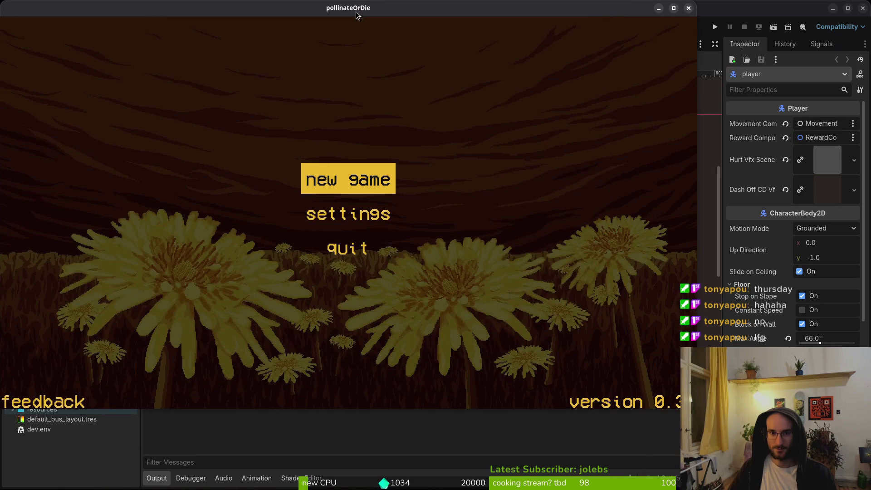
Start a new game in the Linux build, quit it, then close Files and the Godot editor.
{"action": "left_click", "coordinate": [365, 180]}
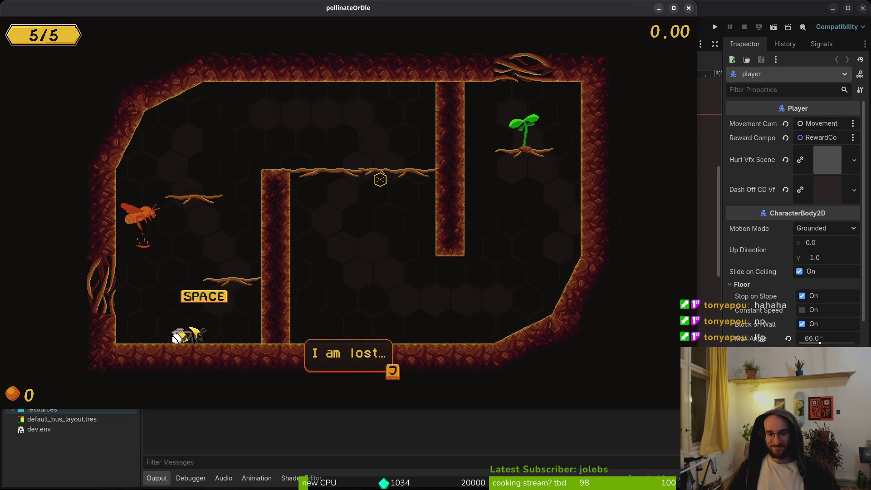
{"action": "key", "text": "Escape"}
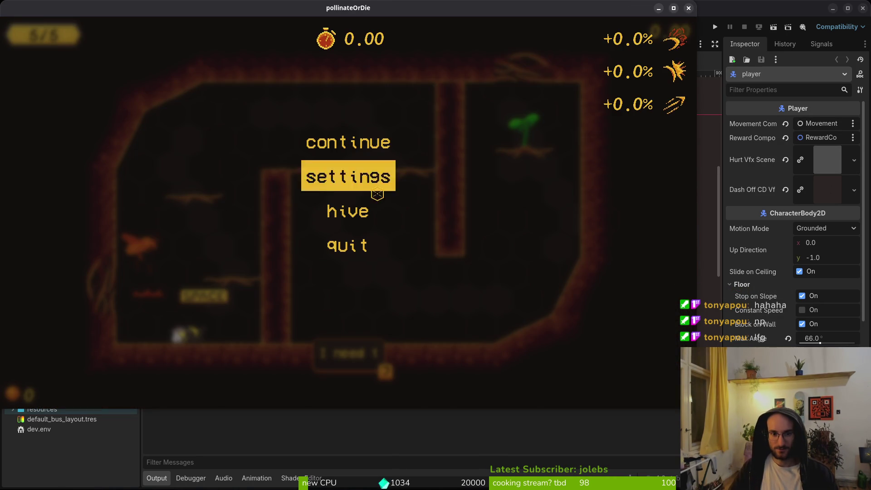
{"action": "left_click", "coordinate": [349, 145]}
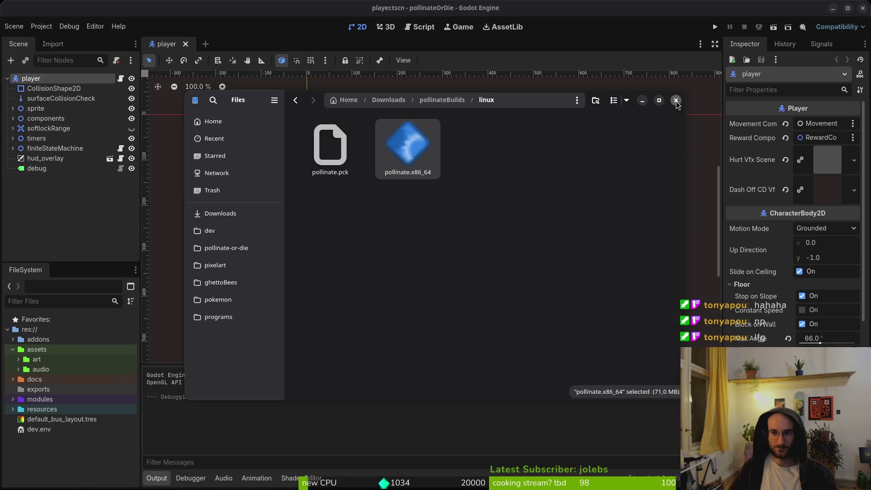
{"action": "left_click", "coordinate": [676, 100]}
{"action": "left_click", "coordinate": [862, 7]}
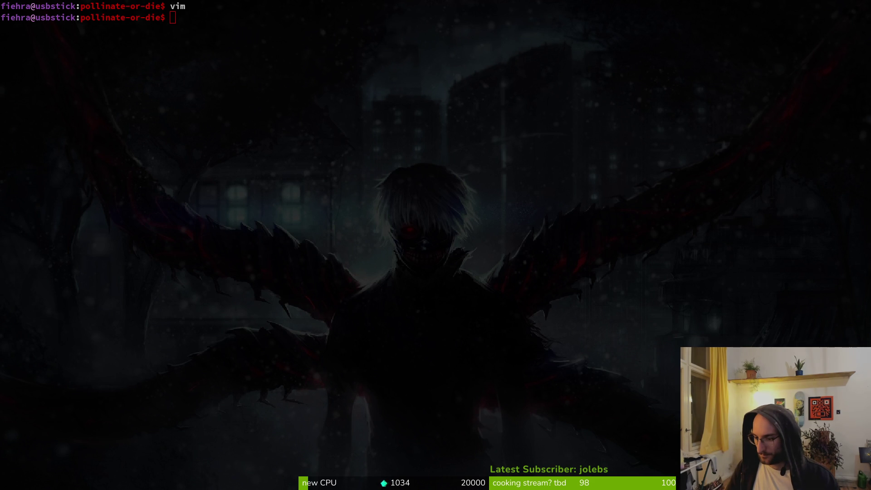
Switch to workspace 2 with Super+2 so only the red and green graffiti wallpaper shows.
{"action": "key", "text": "super+2"}
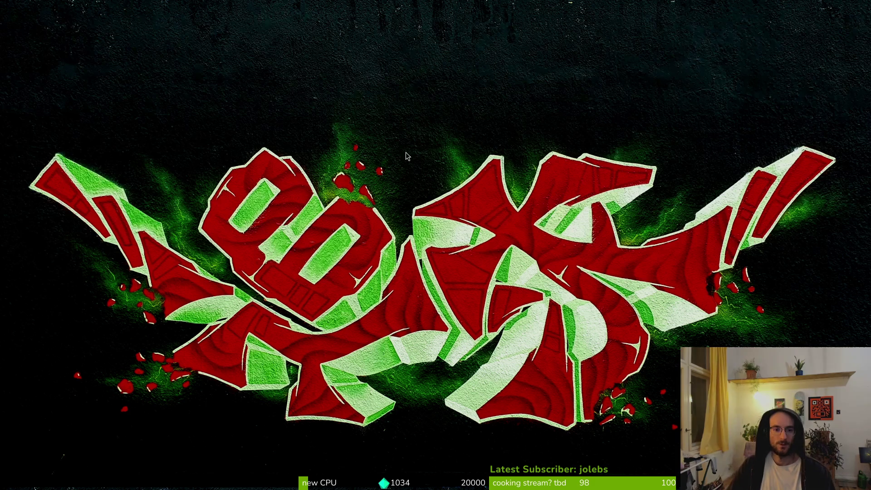